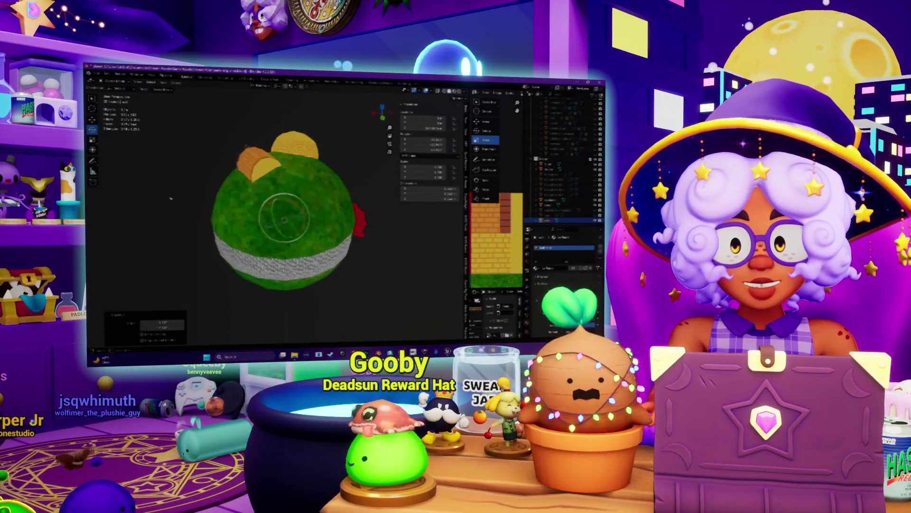
# - Orbit and zoom around the planet to inspect the tower and hut on top, then switch to Photoshop
pyautogui.scroll(6, 280, 184)
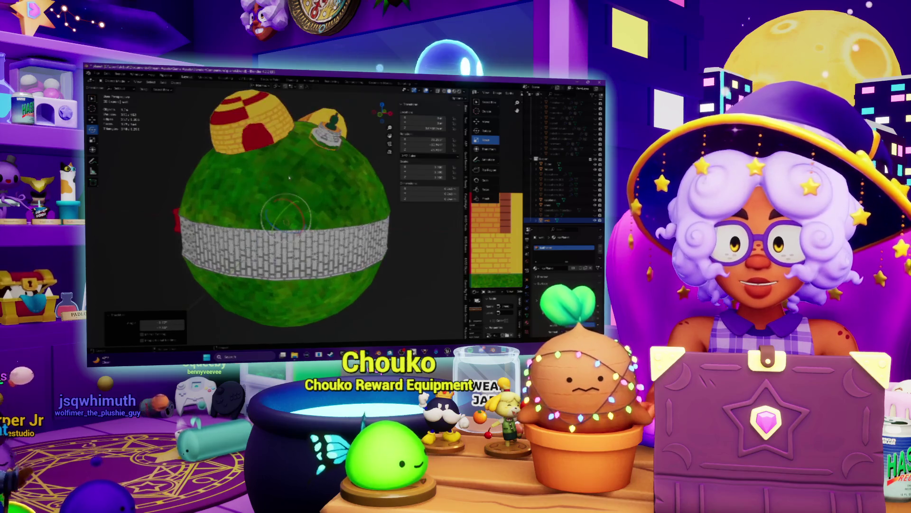
pyautogui.moveTo(288, 182)
pyautogui.mouseDown(button='middle')
pyautogui.moveTo(262, 188)
pyautogui.moveTo(285, 178)
pyautogui.mouseUp(button='middle')
pyautogui.scroll(-5, 309, 166)
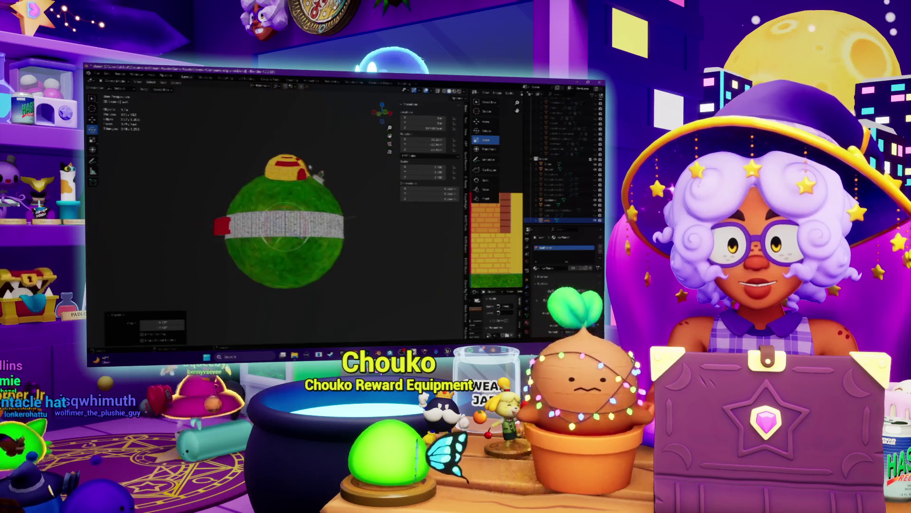
pyautogui.scroll(4, 271, 218)
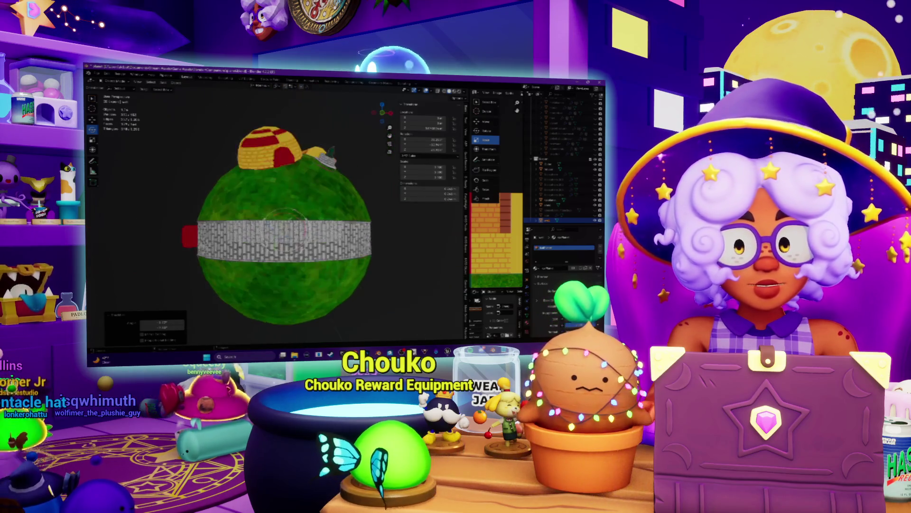
pyautogui.moveTo(271, 218); pyautogui.dragTo(277, 213, button='middle')
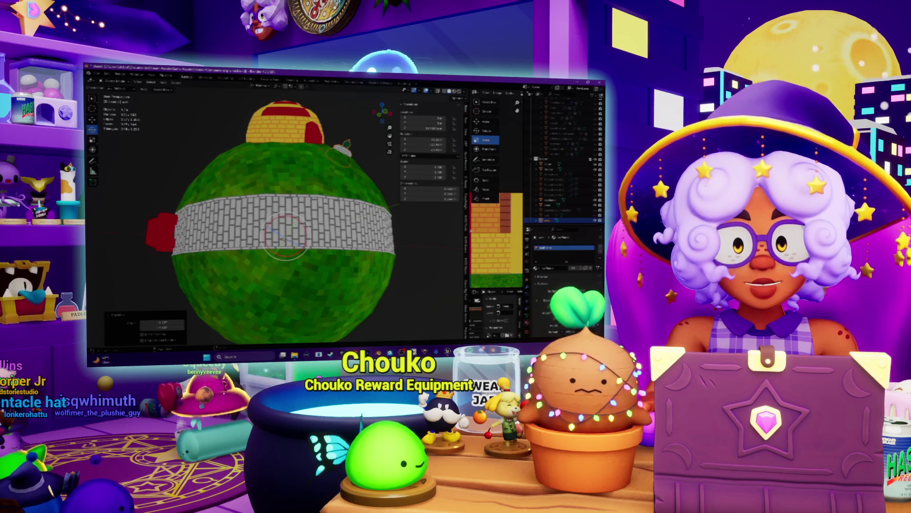
pyautogui.hotkey('alt', 'Tab')
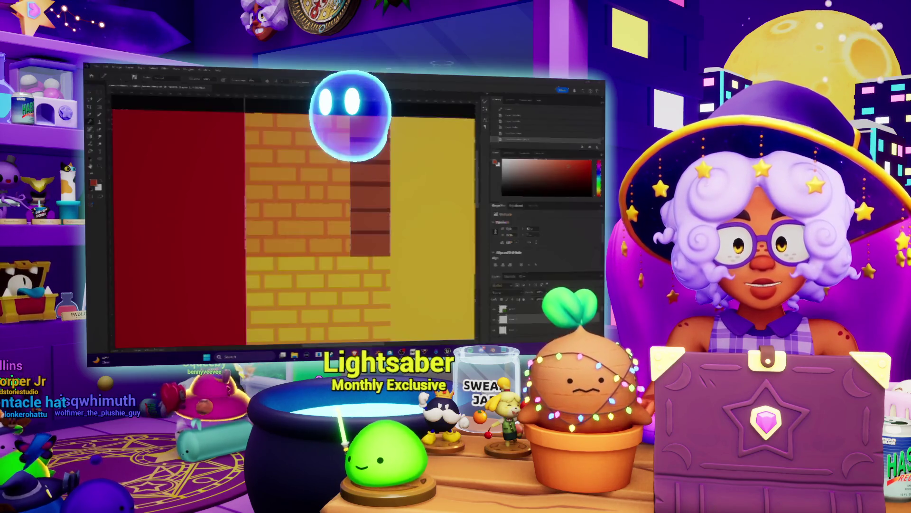
# - Zoom out to show the whole texture atlas, then return to Blender
pyautogui.keyDown('alt'); pyautogui.scroll(-3, 339, 248); pyautogui.keyUp('alt')
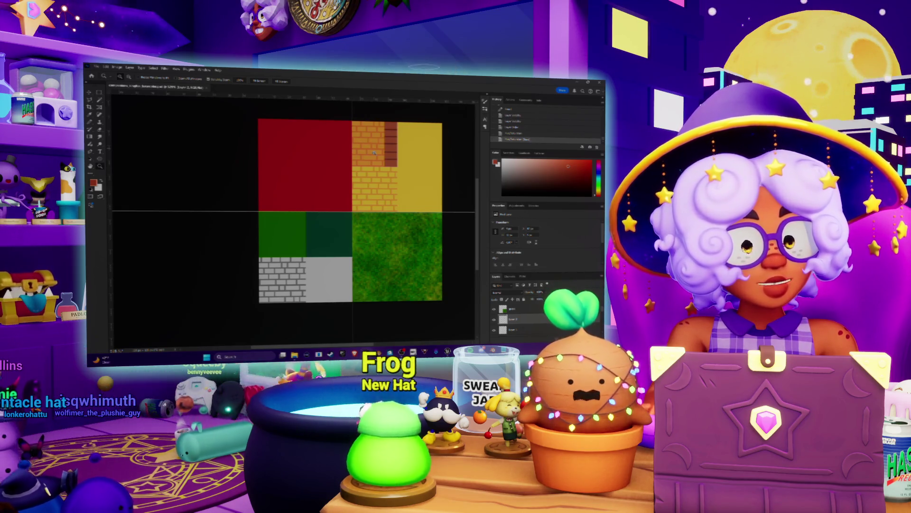
pyautogui.keyDown('alt'); pyautogui.scroll(-2, 347, 177); pyautogui.keyUp('alt')
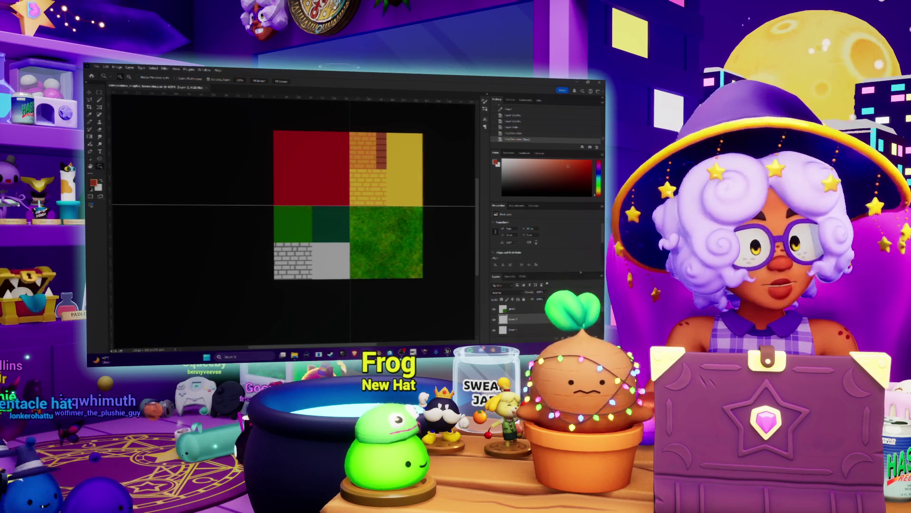
pyautogui.hotkey('alt', 'Tab')
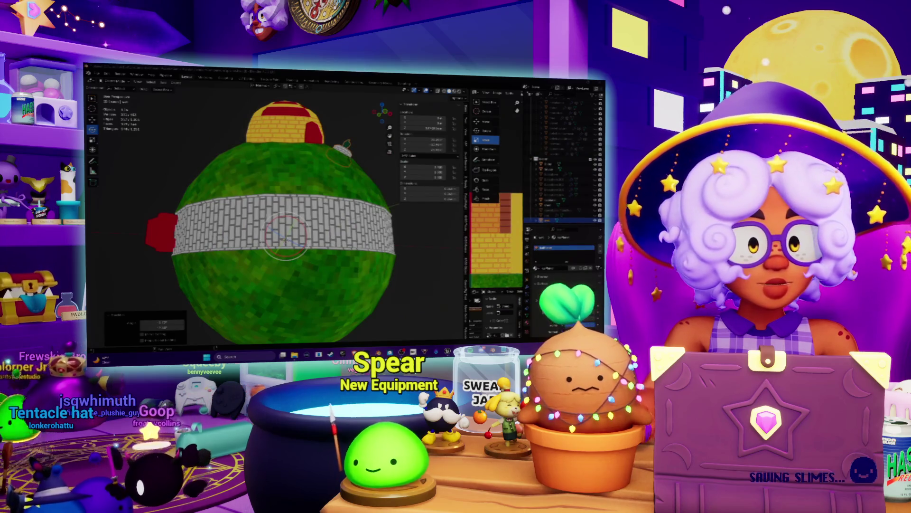
# - Switch the hut roof to Edit Mode and widen the UV Editor to show its layout on the brick atlas
pyautogui.scroll(-3, 265, 191)
pyautogui.moveTo(257, 180); pyautogui.dragTo(276, 202, button='middle')
pyautogui.scroll(5, 251, 206)
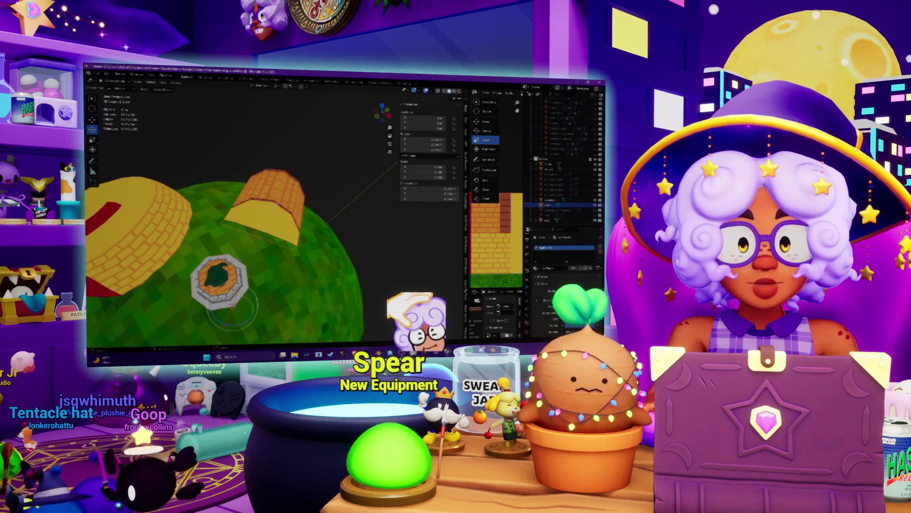
pyautogui.click(113, 81)
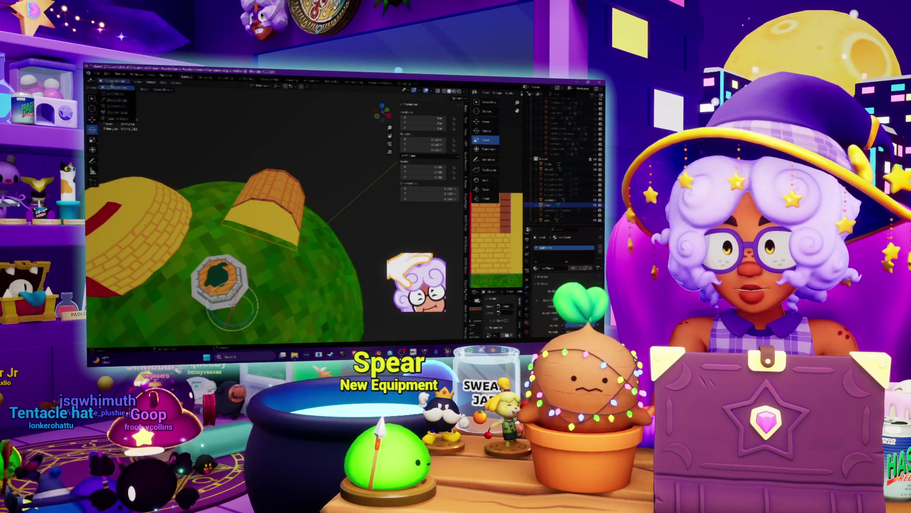
pyautogui.click(114, 94)
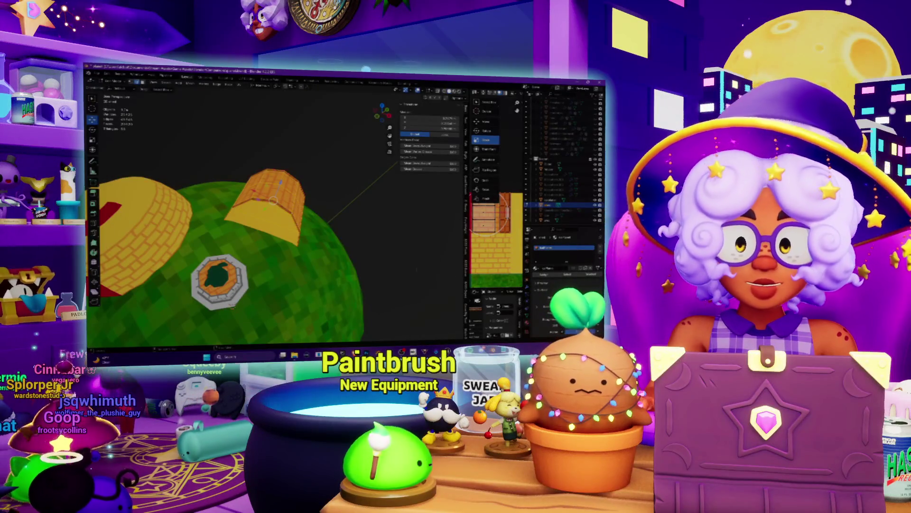
pyautogui.moveTo(467, 213); pyautogui.dragTo(336, 214)
pyautogui.moveTo(457, 202); pyautogui.dragTo(446, 196, button='middle')
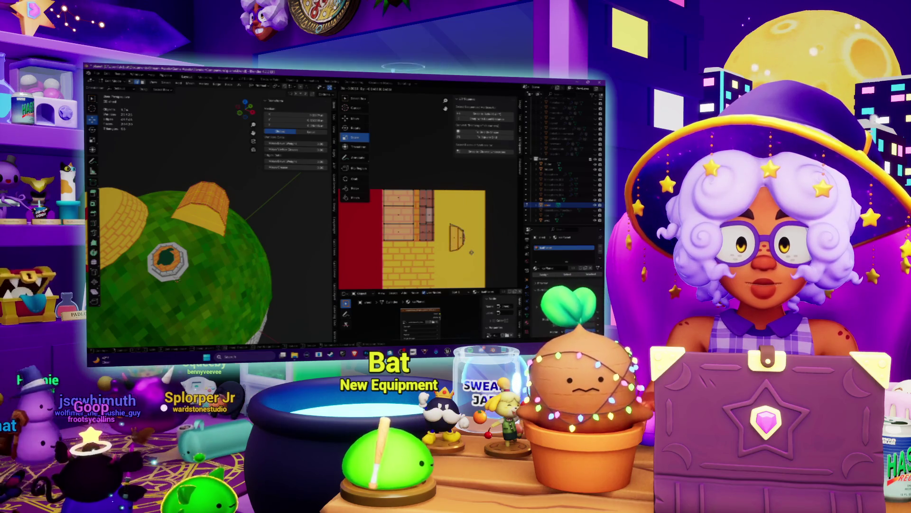
# - Clear the UV selection and select the roof's UV island for transforming
pyautogui.scroll(4, 456, 214)
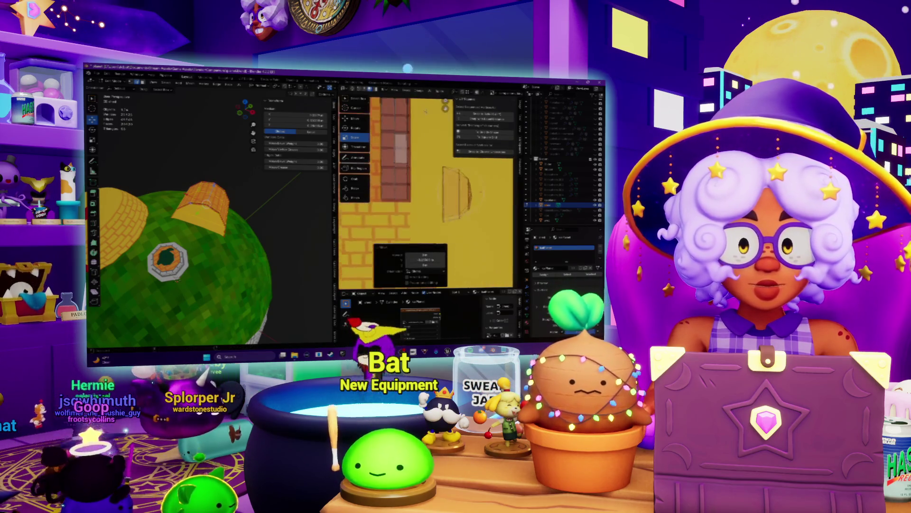
pyautogui.moveTo(468, 199); pyautogui.dragTo(458, 205, button='middle')
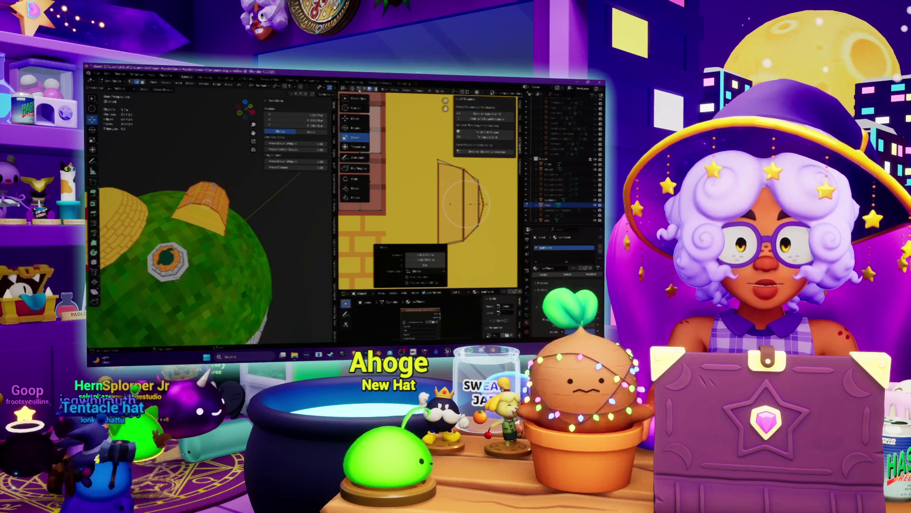
pyautogui.hotkey('alt', 'a')
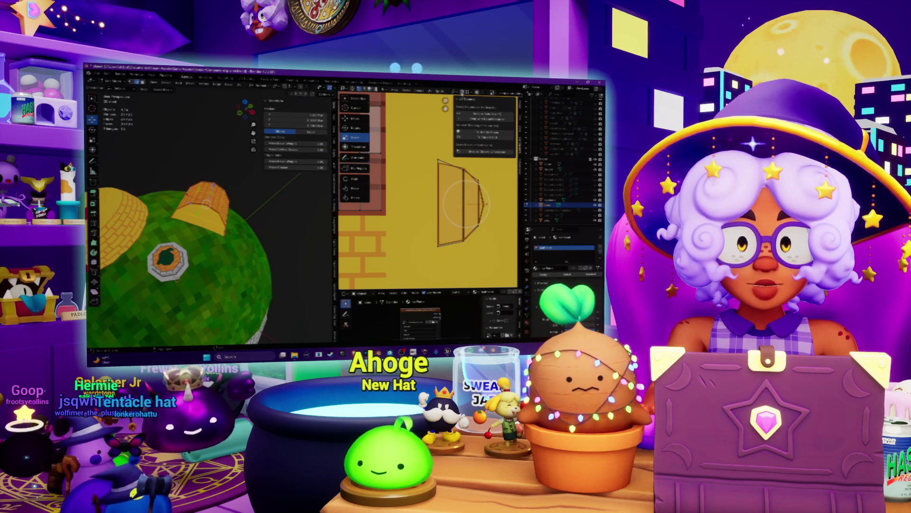
pyautogui.moveTo(458, 204); pyautogui.dragTo(439, 162)
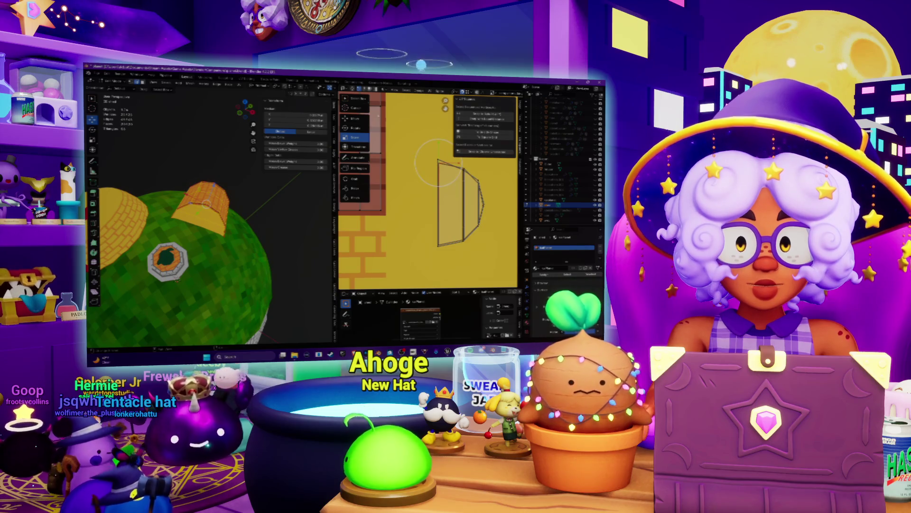
pyautogui.press('Escape')
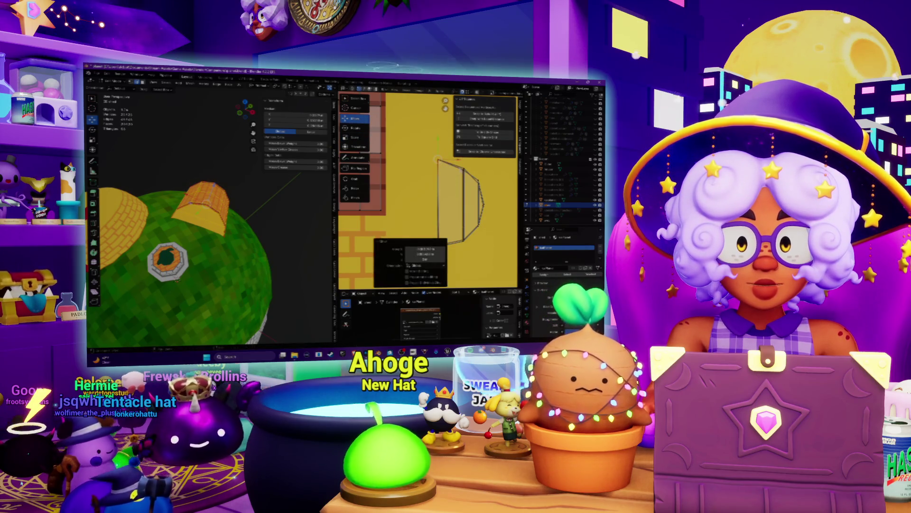
pyautogui.press('c')
pyautogui.click(484, 168)
pyautogui.press('Escape')
pyautogui.click(483, 168)
# - Reshape the roof UV island by shifting some of its vertices
pyautogui.click(486, 205)
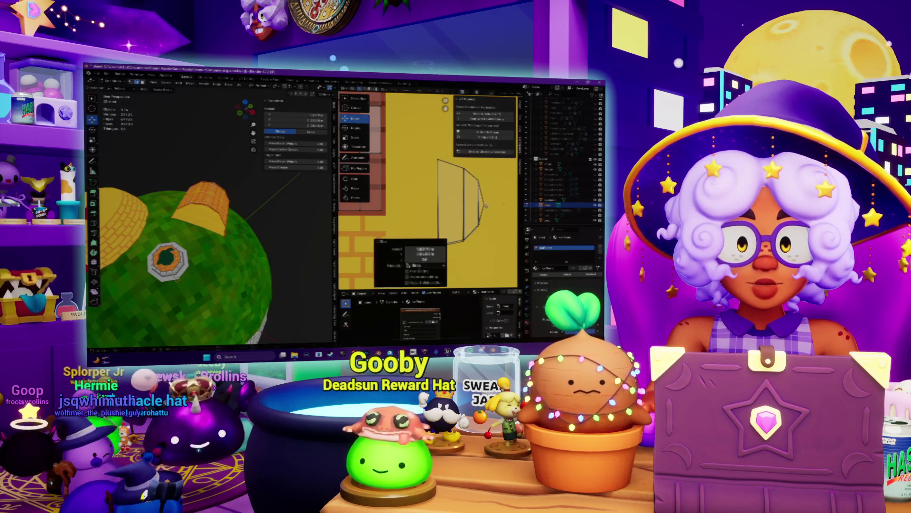
pyautogui.click(497, 226)
pyautogui.click(479, 227)
pyautogui.moveTo(479, 229); pyautogui.dragTo(482, 241)
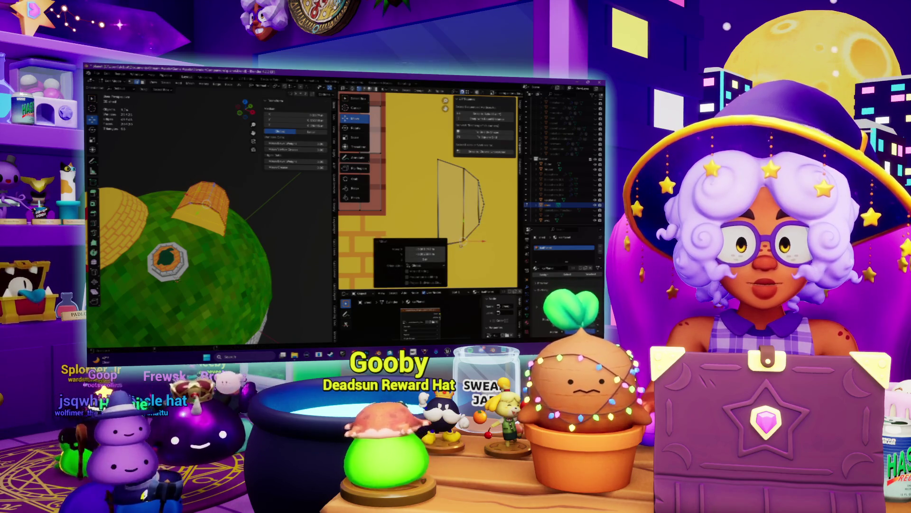
pyautogui.moveTo(461, 244); pyautogui.dragTo(477, 236, button='middle')
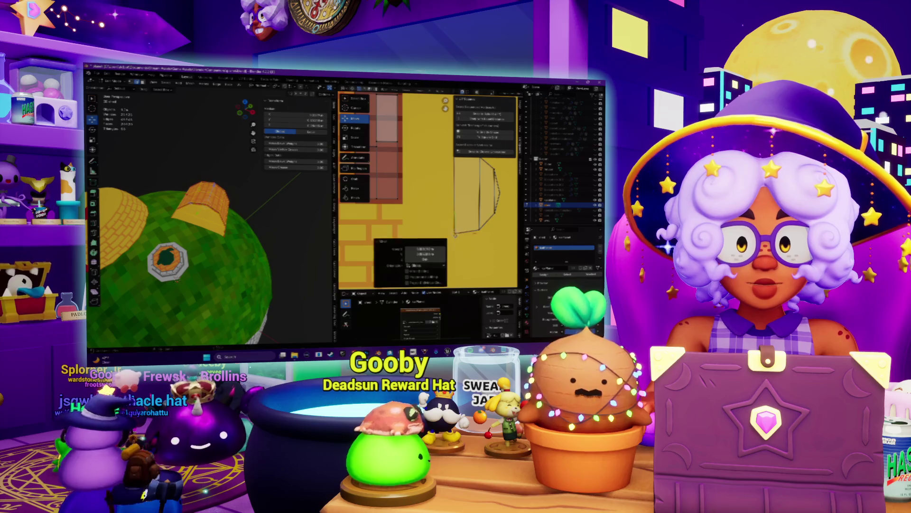
pyautogui.scroll(-3, 470, 209)
pyautogui.scroll(2, 441, 212)
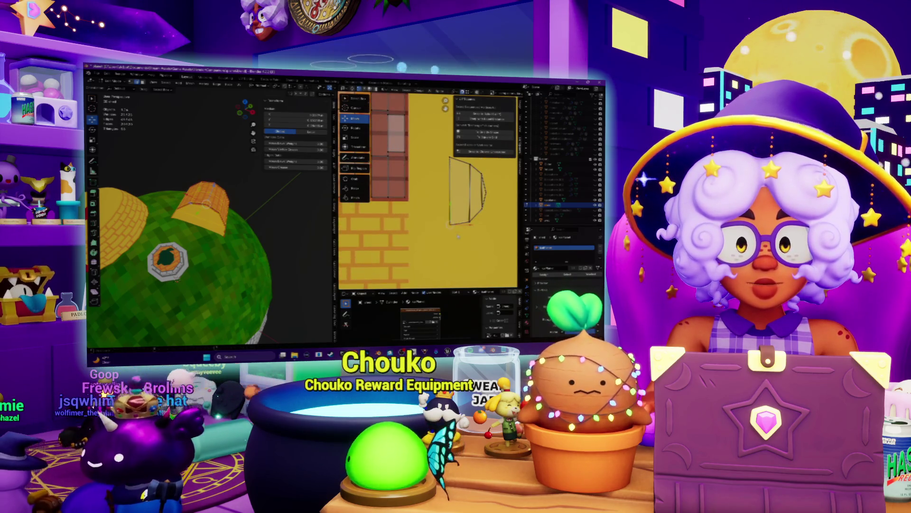
pyautogui.moveTo(451, 232); pyautogui.dragTo(461, 230, button='middle')
# - Scale up the whole roof UV island and slide it onto the yellow brick region
pyautogui.press('Tab')
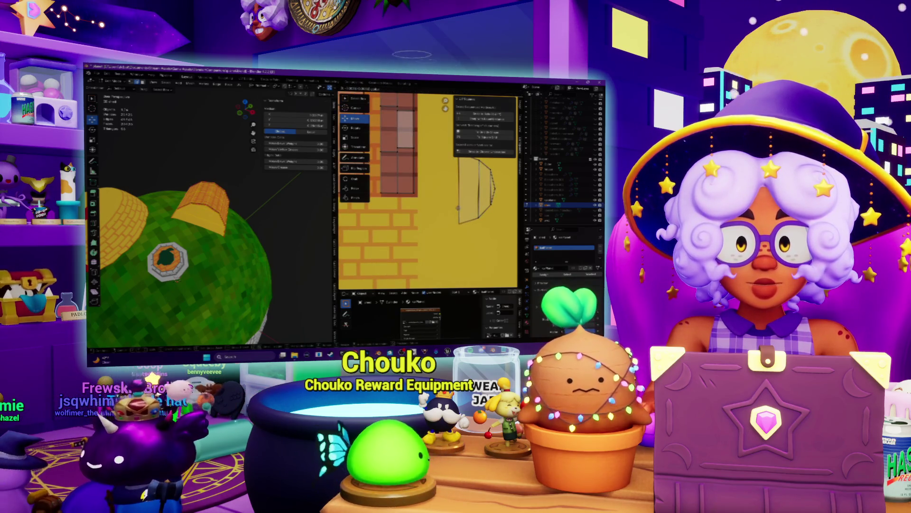
pyautogui.press('g')
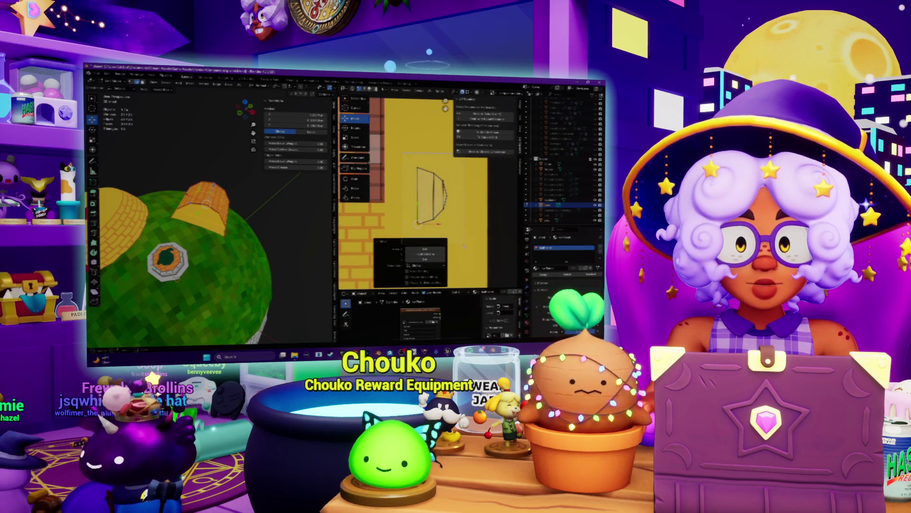
pyautogui.press('a')
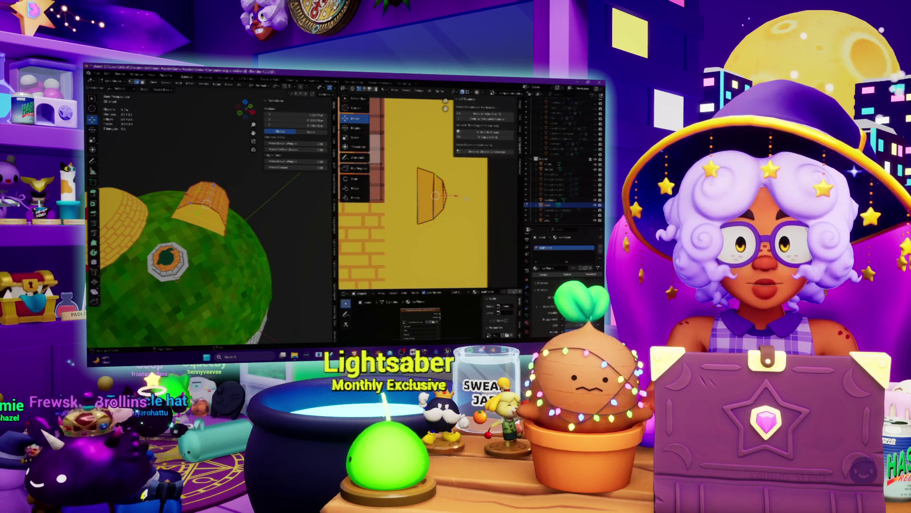
pyautogui.scroll(-3, 454, 188)
pyautogui.press('s')
pyautogui.click(474, 214)
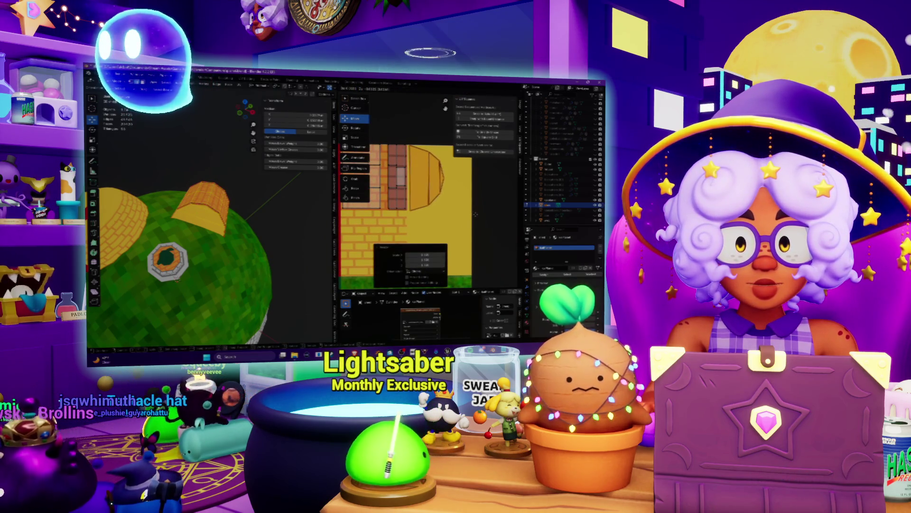
pyautogui.click(451, 178)
pyautogui.press('g')
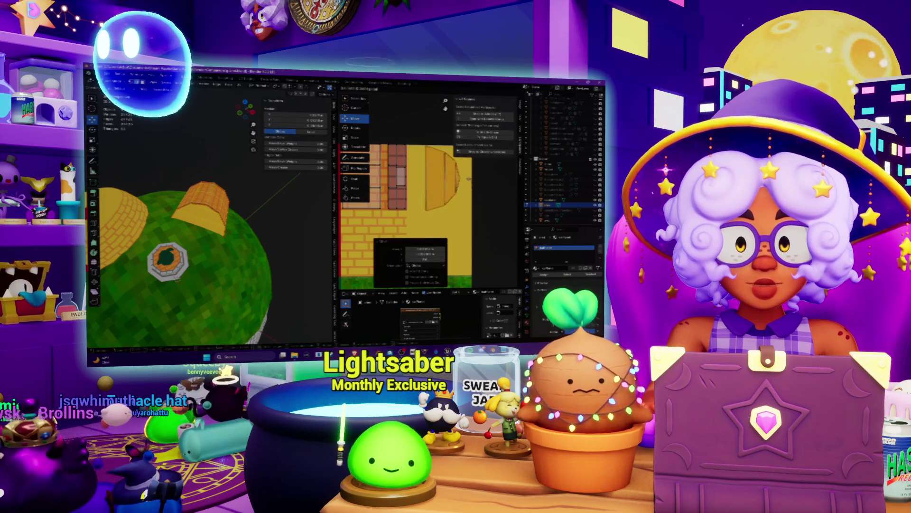
pyautogui.click(461, 181)
pyautogui.moveTo(461, 181); pyautogui.dragTo(453, 183)
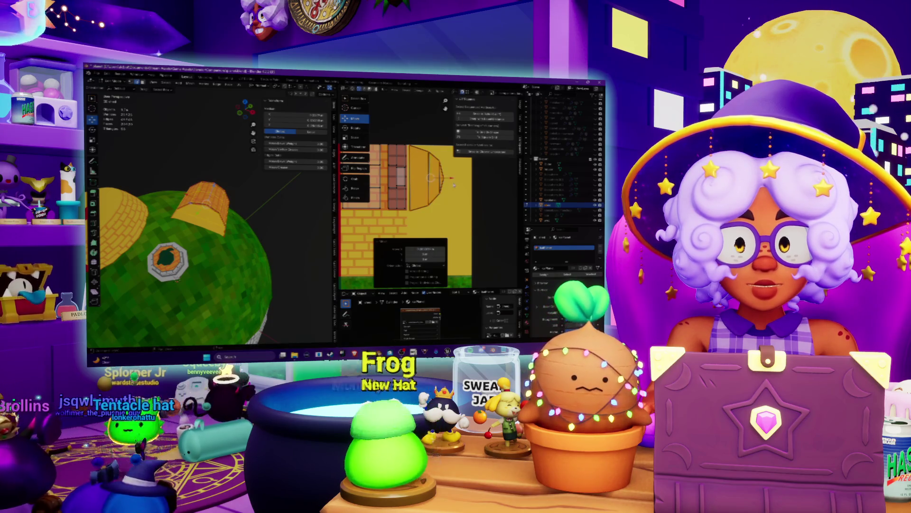
pyautogui.scroll(2, 471, 189)
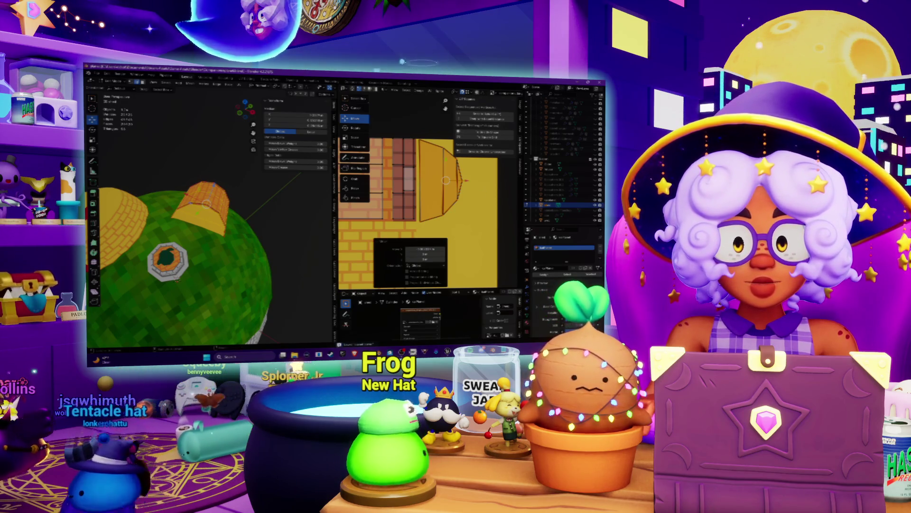
# - In Photoshop, merge the brick layers of the texture atlas
pyautogui.hotkey('alt', 'Tab')
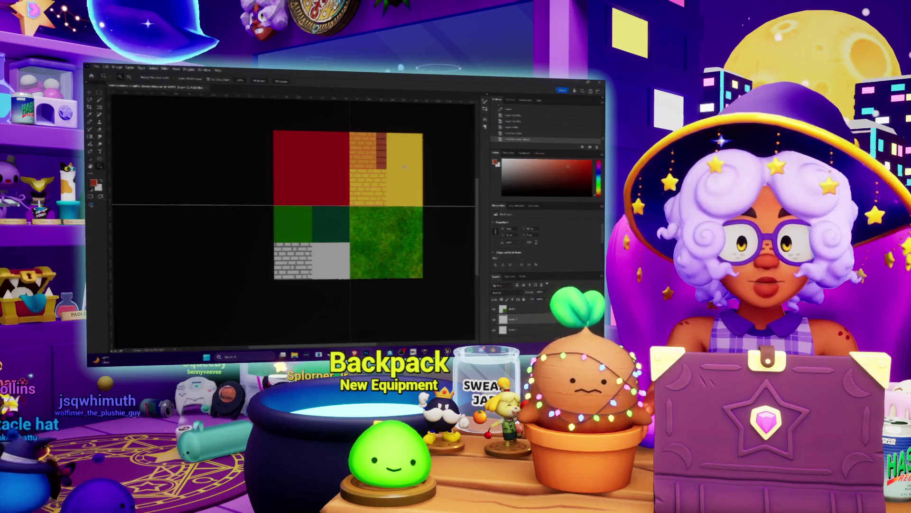
pyautogui.keyDown('alt'); pyautogui.scroll(5, 405, 167); pyautogui.keyUp('alt')
pyautogui.scroll(-2, 527, 314)
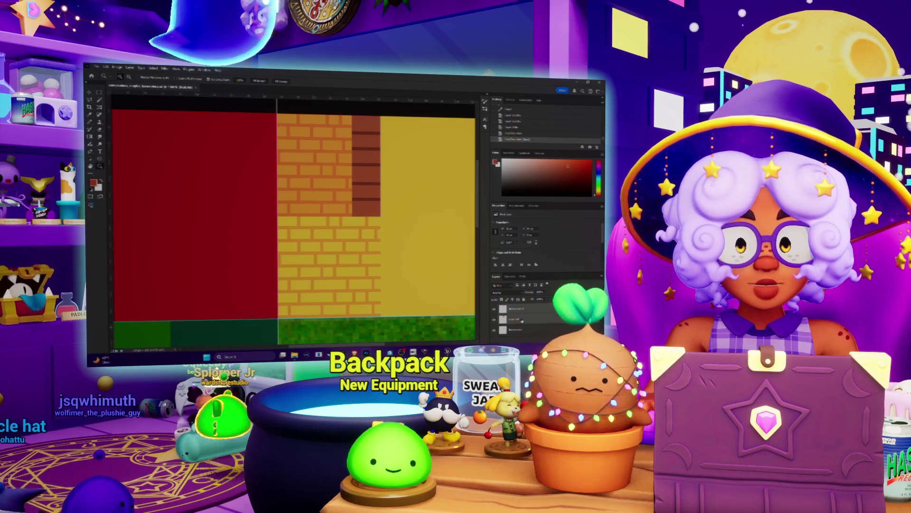
pyautogui.hotkey('ctrl', 'e')
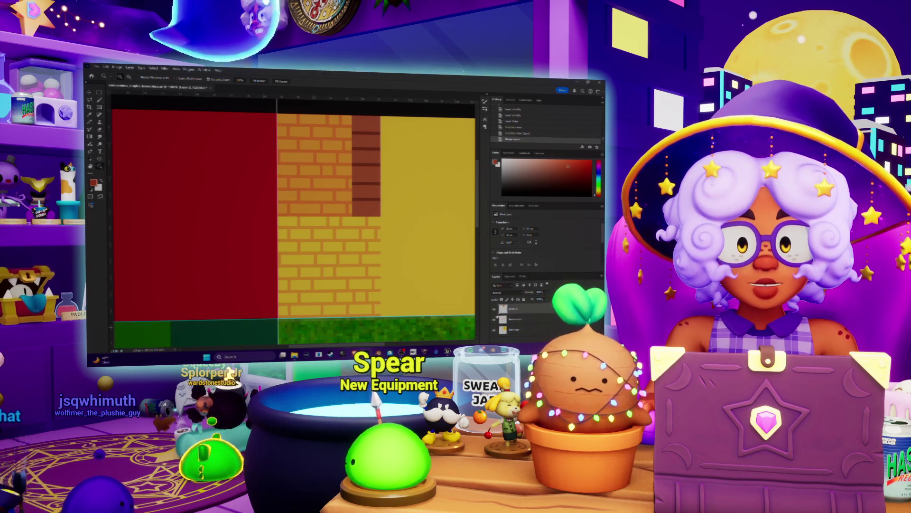
pyautogui.hotkey('ctrl', ',')
pyautogui.hotkey('ctrl', ',')
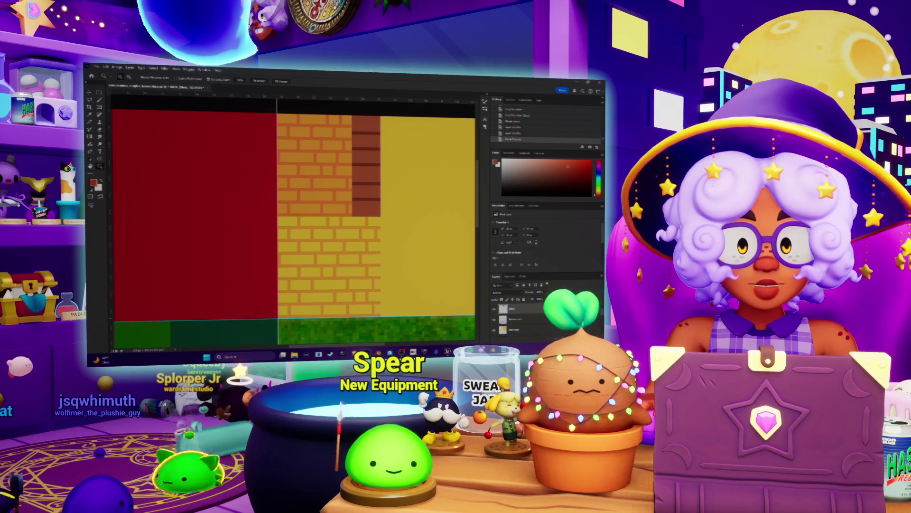
pyautogui.hotkey('ctrl', ',')
pyautogui.hotkey('ctrl', ',')
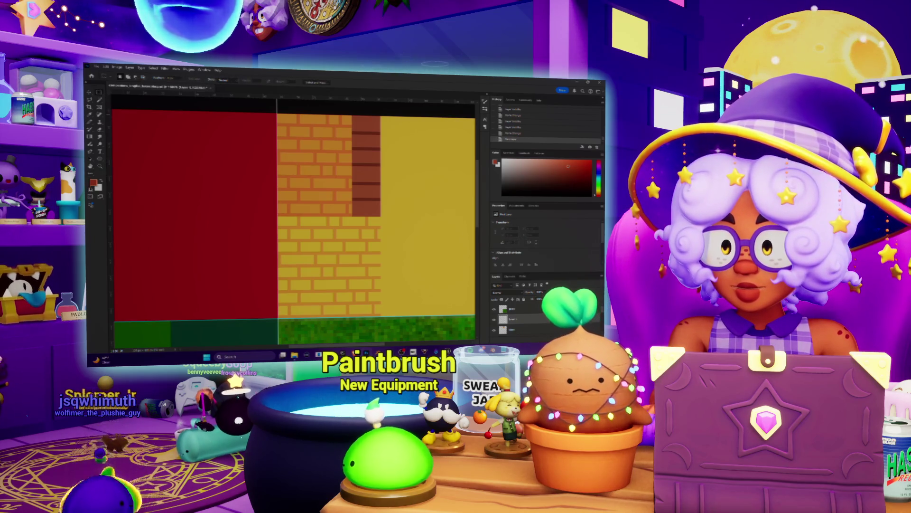
# - Fill a rectangle in the atlas's yellow area with light grey, then return to Blender
pyautogui.press('x')
pyautogui.moveTo(393, 139)
pyautogui.mouseDown()
pyautogui.moveTo(407, 137)
pyautogui.moveTo(446, 204)
pyautogui.mouseUp()
pyautogui.moveTo(382, 140)
pyautogui.mouseDown()
pyautogui.moveTo(394, 142)
pyautogui.moveTo(423, 195)
pyautogui.moveTo(452, 198)
pyautogui.mouseUp()
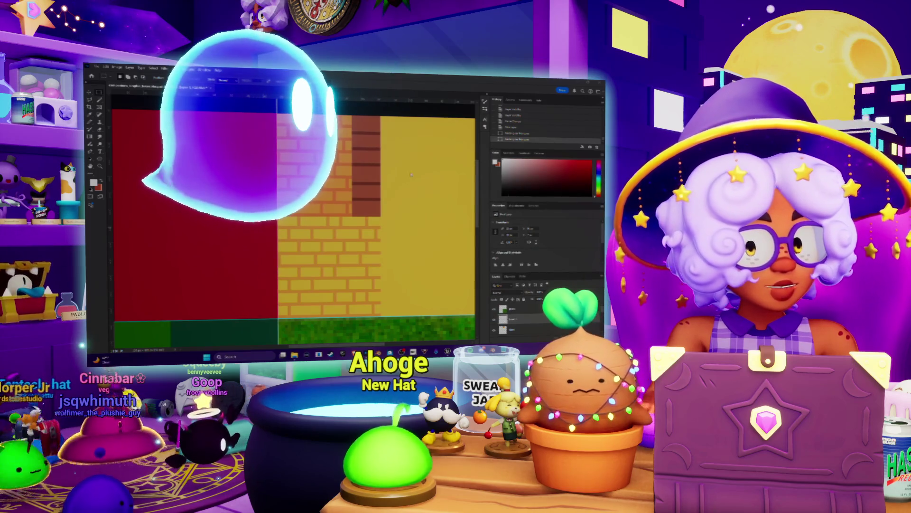
pyautogui.hotkey('ctrl', 'z')
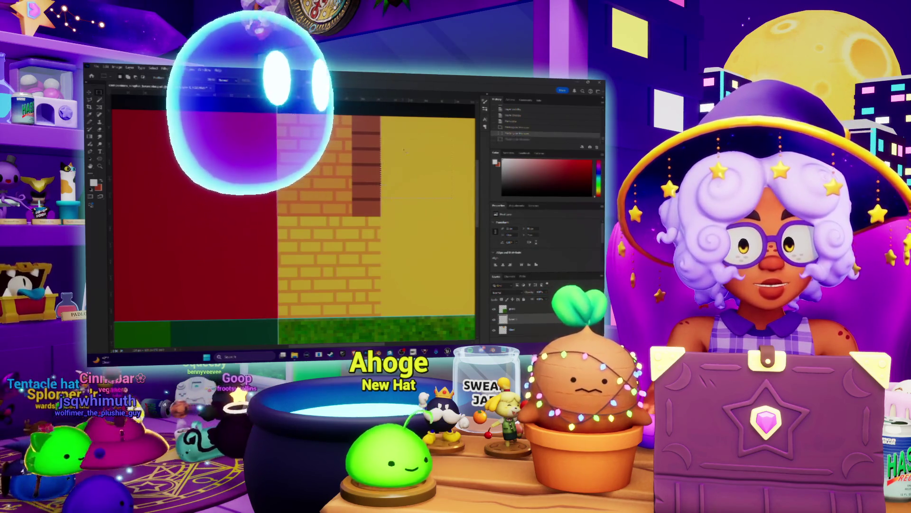
pyautogui.hotkey('shift', 'BackSpace')
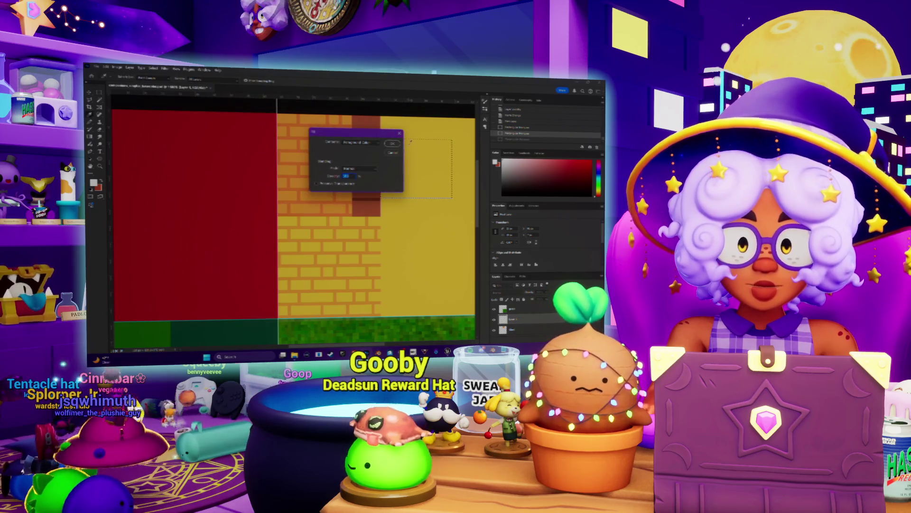
pyautogui.click(390, 146)
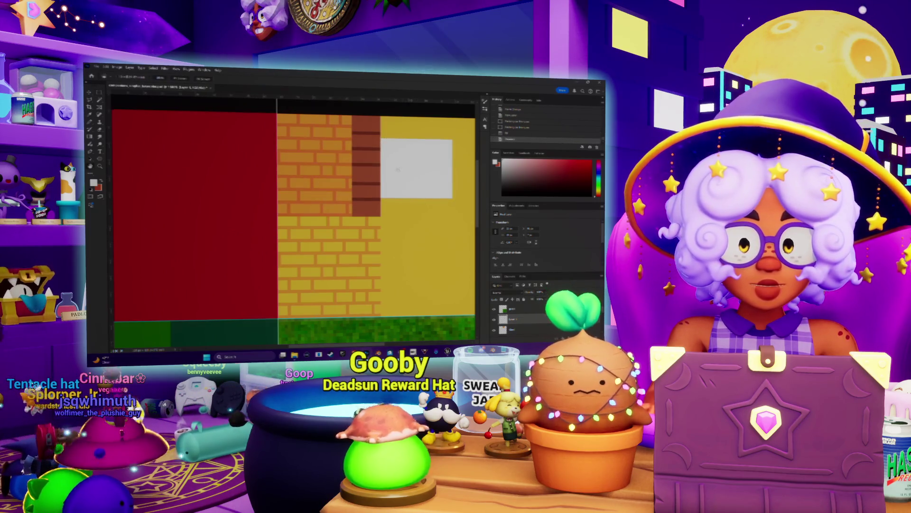
pyautogui.moveTo(398, 169); pyautogui.dragTo(345, 174)
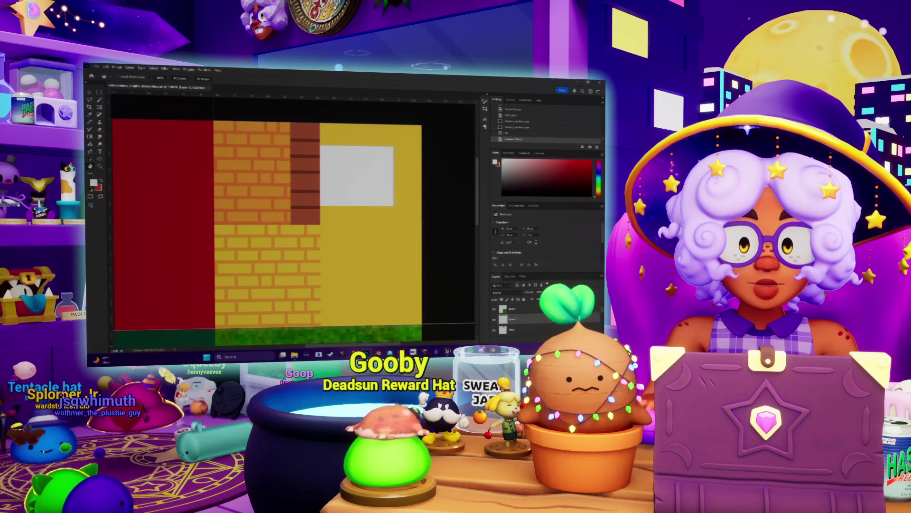
pyautogui.hotkey('alt', 'Tab')
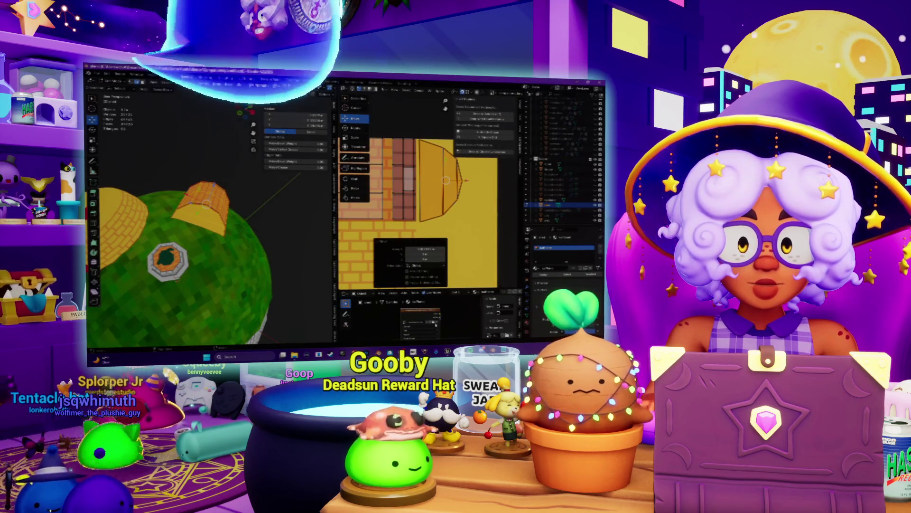
# - Enlarge the hut front's UV island horizontally along the X axis
pyautogui.hotkey('shift', 'alt', 's')
pyautogui.click(513, 276)
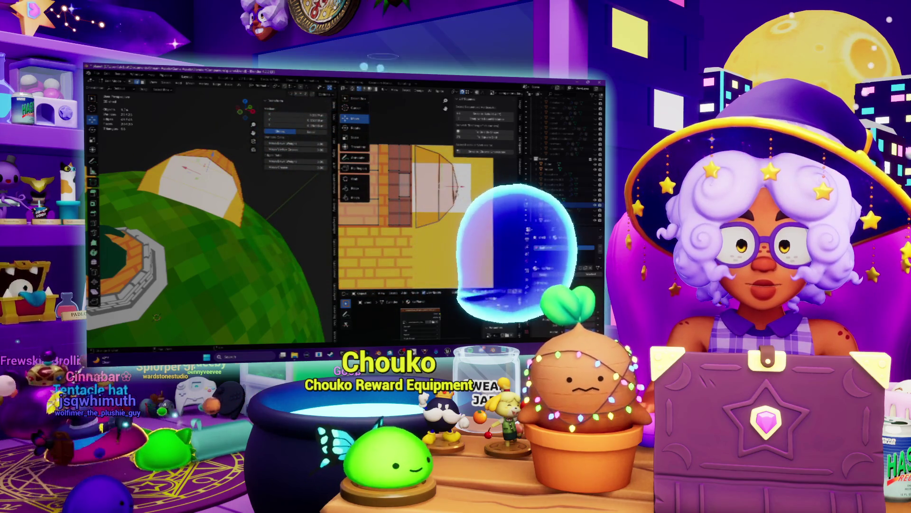
pyautogui.click(355, 137)
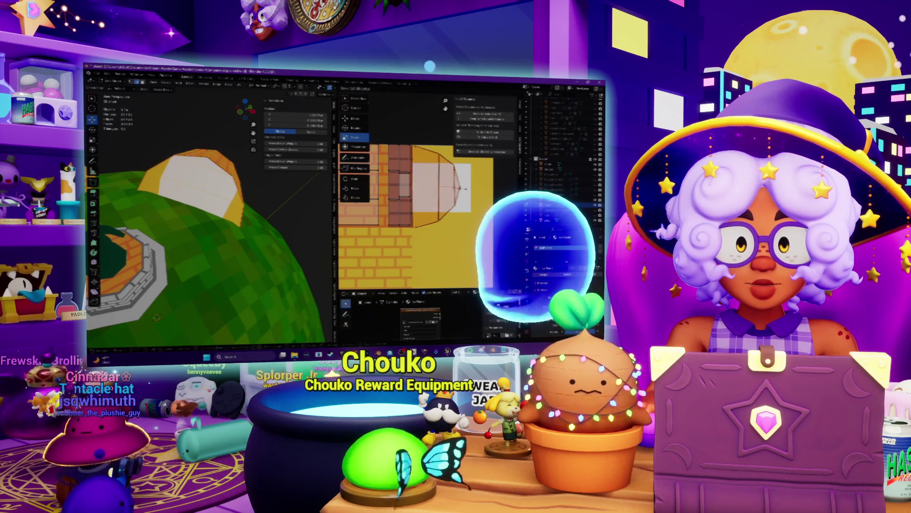
pyautogui.moveTo(458, 188); pyautogui.dragTo(480, 189)
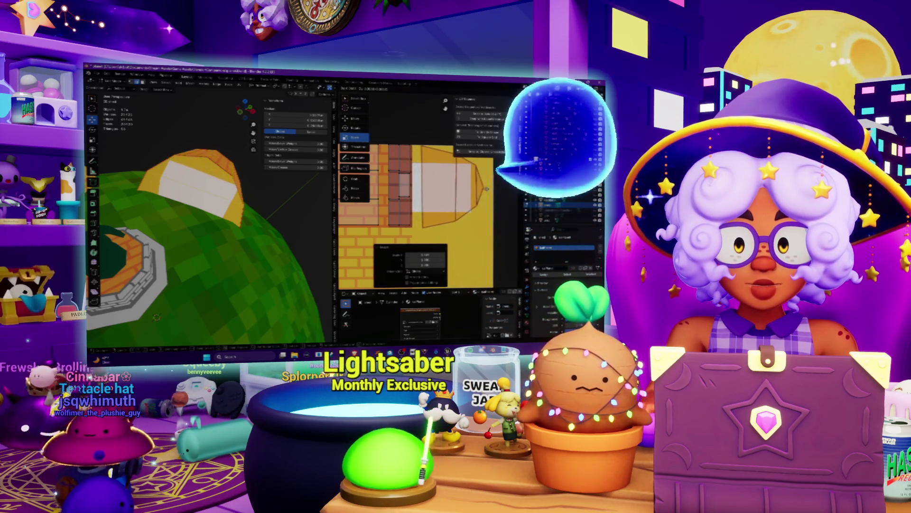
pyautogui.press('s')
pyautogui.press('x')
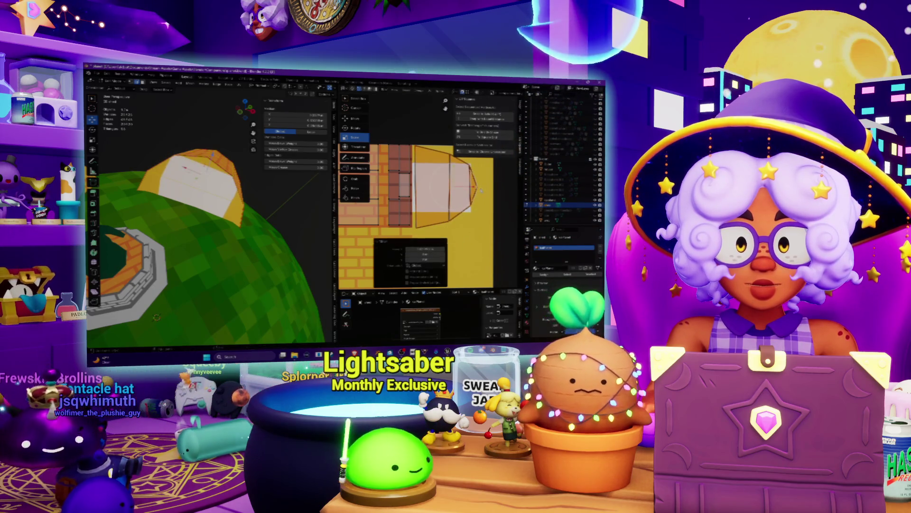
pyautogui.press('s')
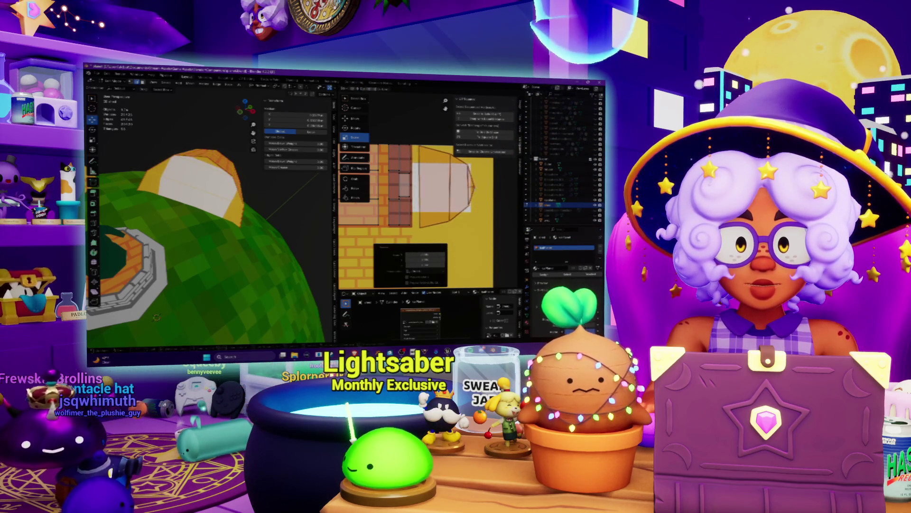
pyautogui.press('Return')
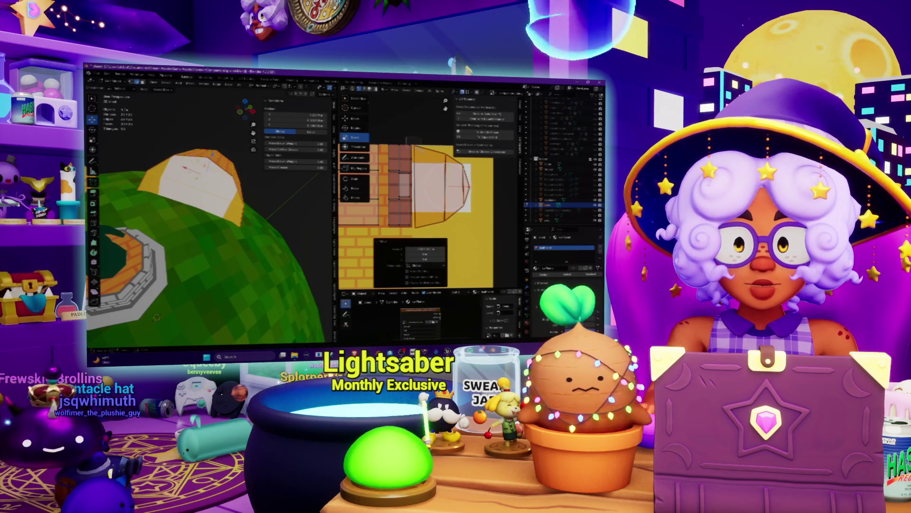
pyautogui.click(421, 150)
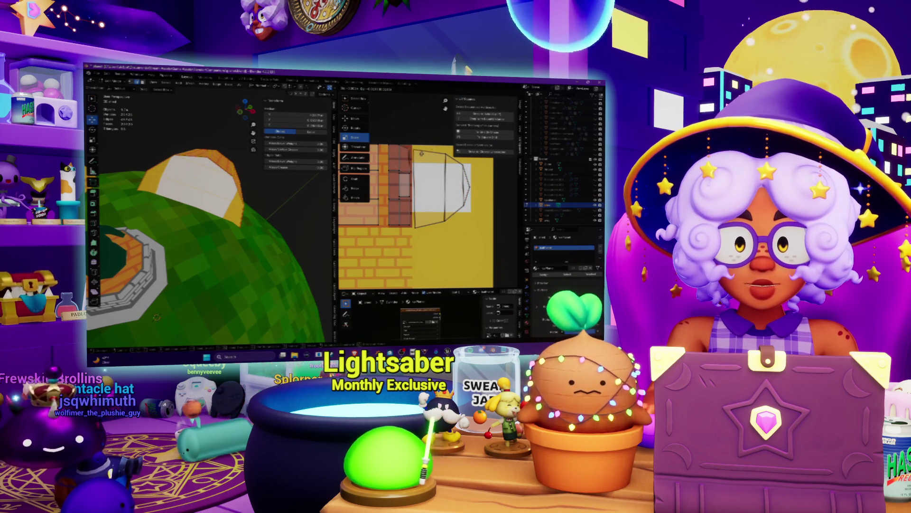
# - Rescale the UV outline and unwrap the hut front faces again
pyautogui.press('w')
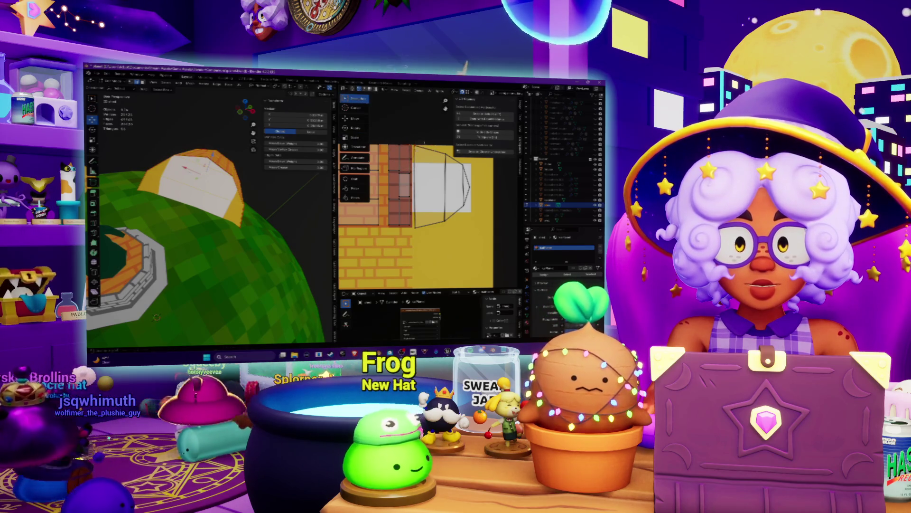
pyautogui.press('s')
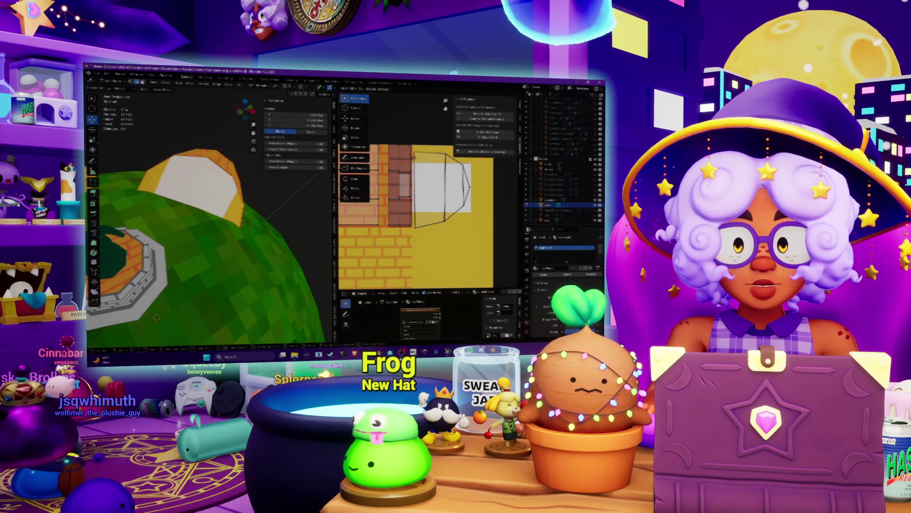
pyautogui.press('Return')
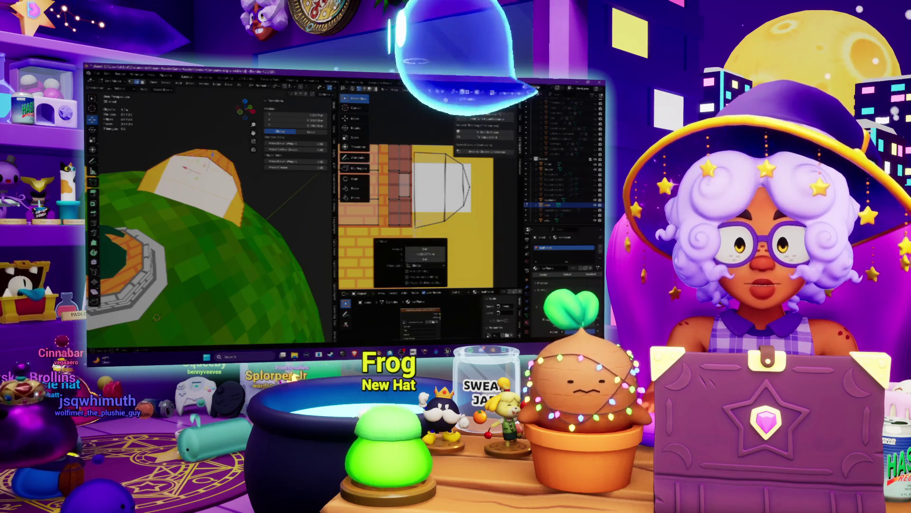
pyautogui.click(416, 231)
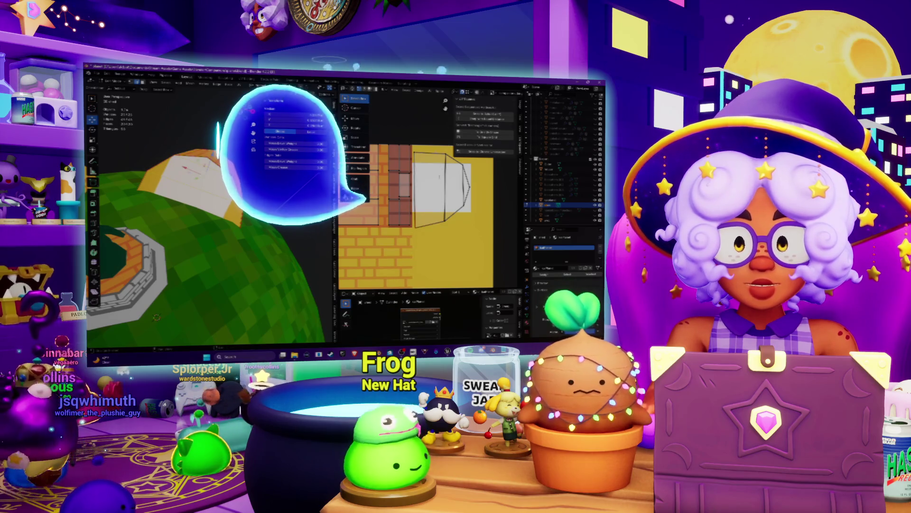
pyautogui.click(437, 90)
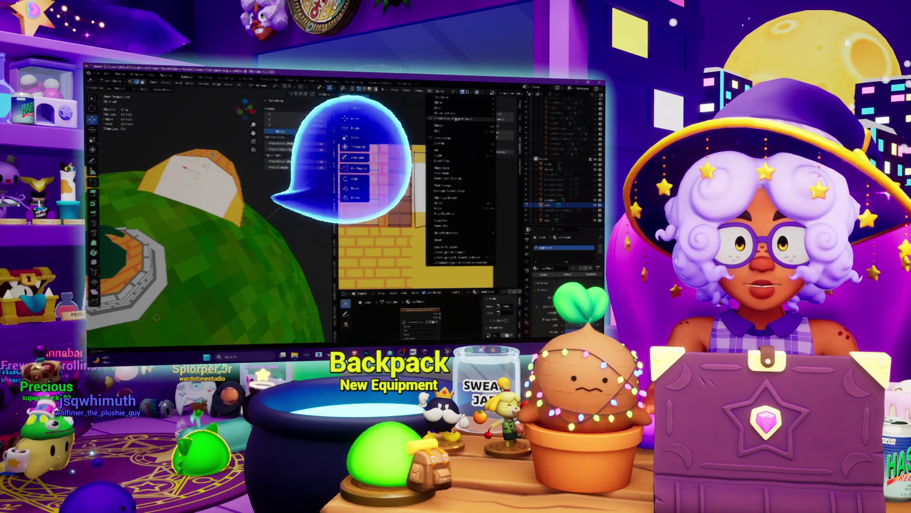
pyautogui.click(456, 118)
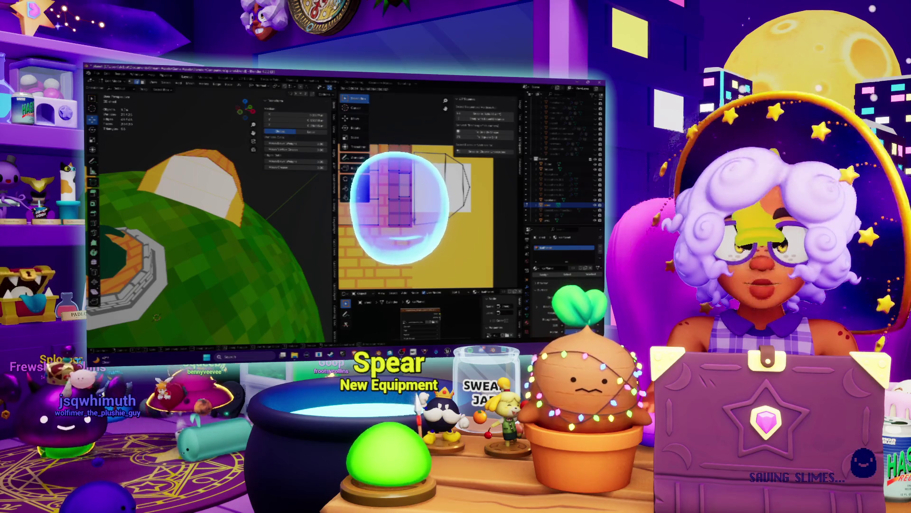
# - Move the hut front's UV outline over the grey window area of the atlas
pyautogui.press('m')
pyautogui.press('Escape')
pyautogui.press('g')
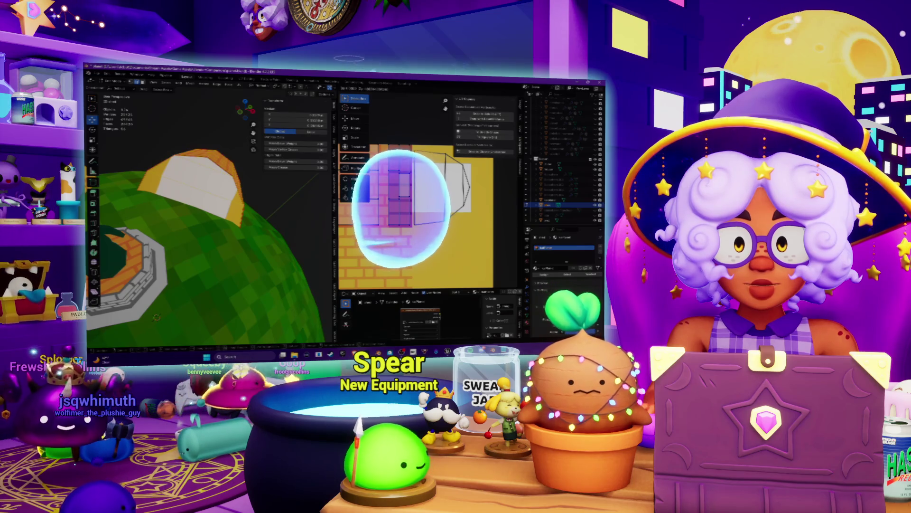
pyautogui.press('Return')
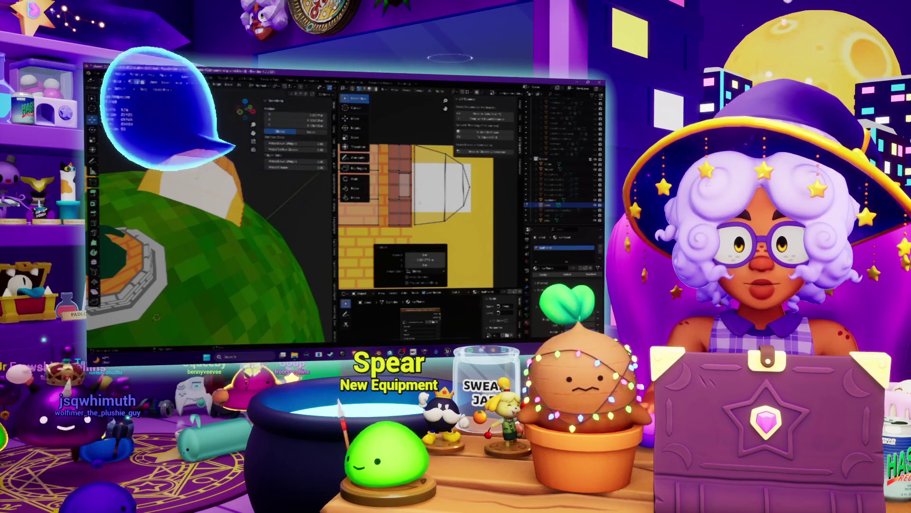
pyautogui.click(453, 228)
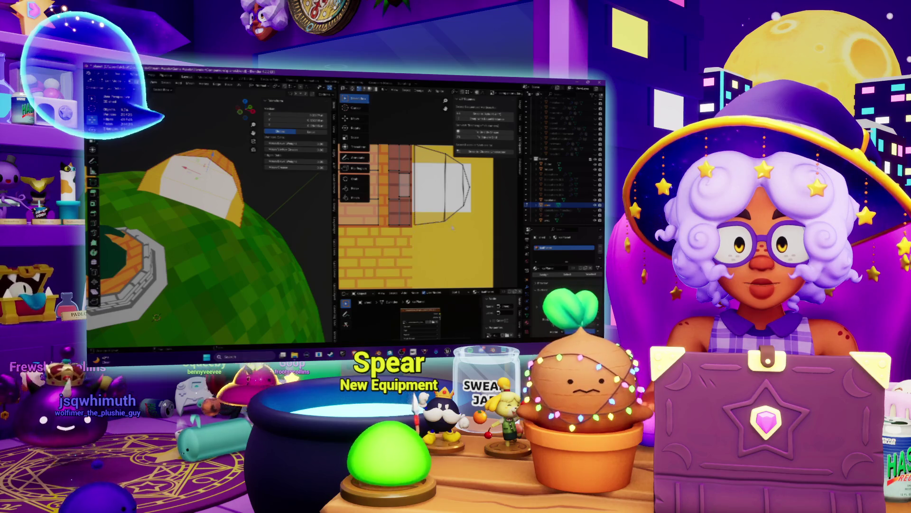
pyautogui.press('g')
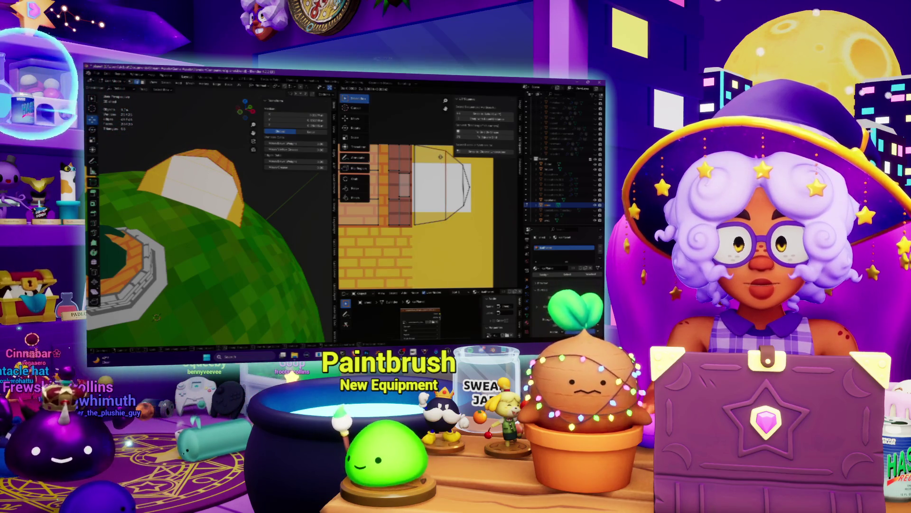
pyautogui.click(454, 189)
pyautogui.moveTo(454, 190); pyautogui.dragTo(435, 185, button='middle')
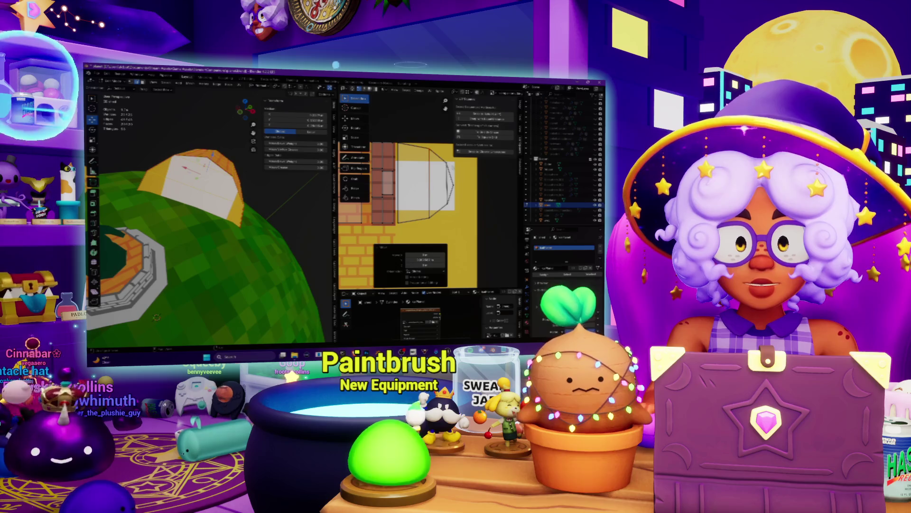
pyautogui.press('g')
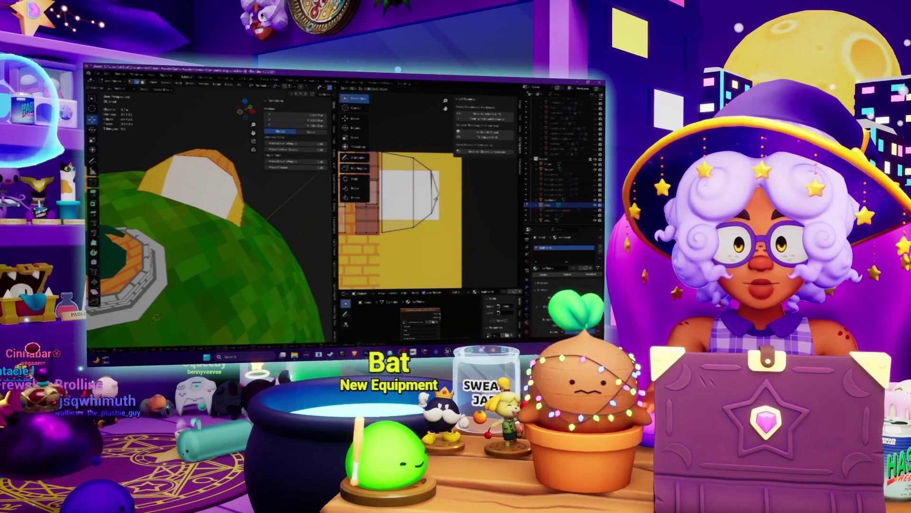
pyautogui.click(436, 198)
pyautogui.scroll(1, 432, 221)
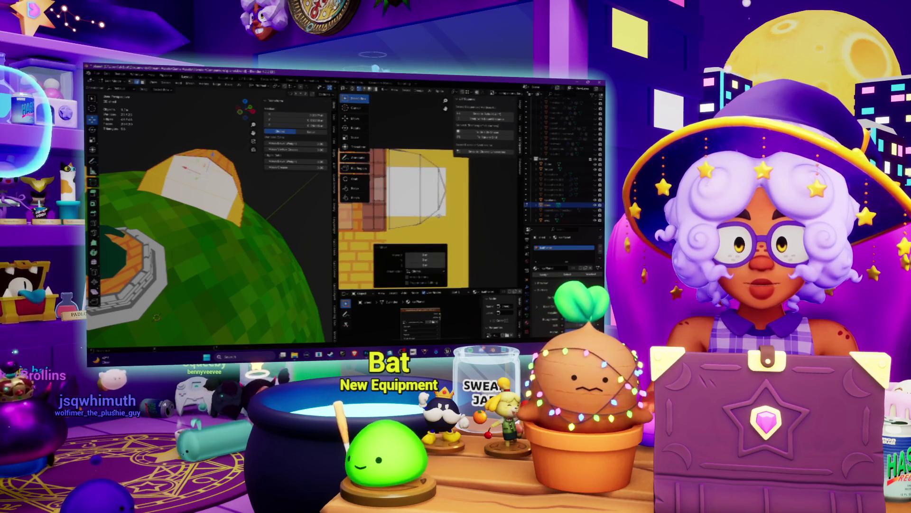
pyautogui.click(430, 208)
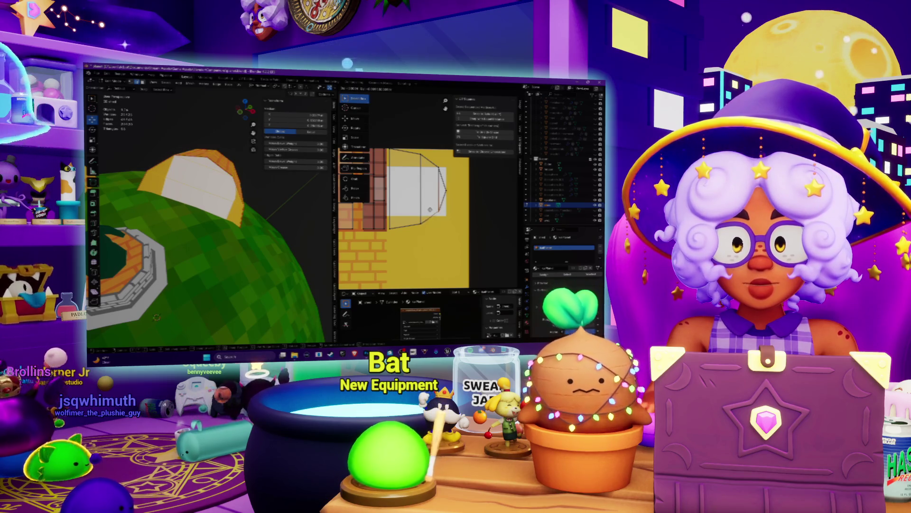
# - Nudge individual hut front UV vertices into place on the texture
pyautogui.click(430, 209)
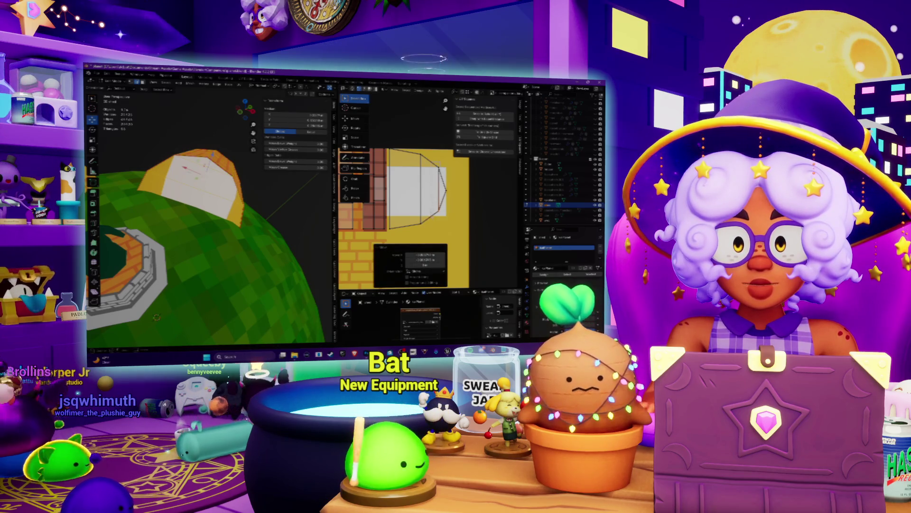
pyautogui.click(430, 209)
pyautogui.press('g')
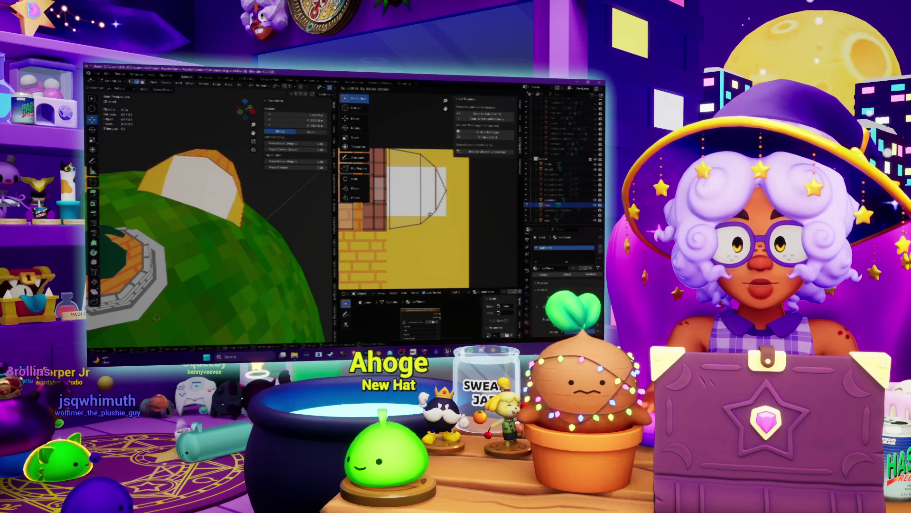
pyautogui.click(430, 215)
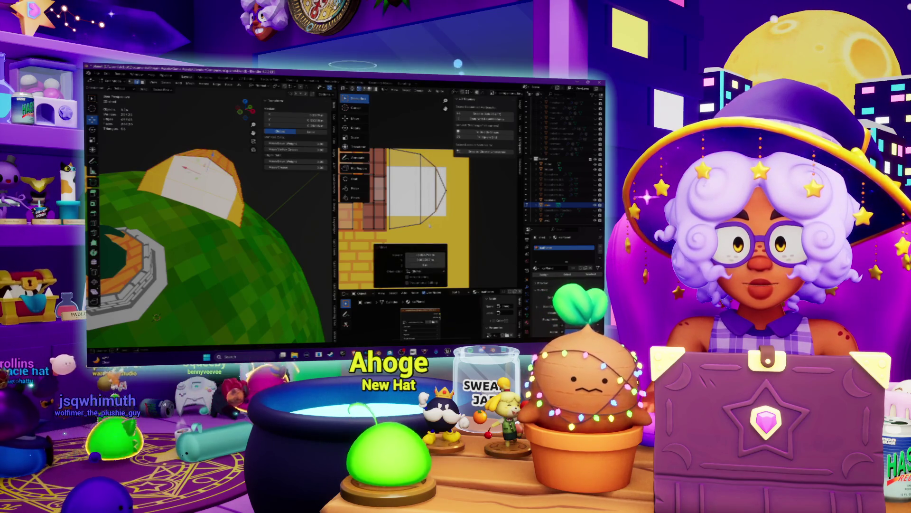
pyautogui.click(428, 228)
pyautogui.press('g')
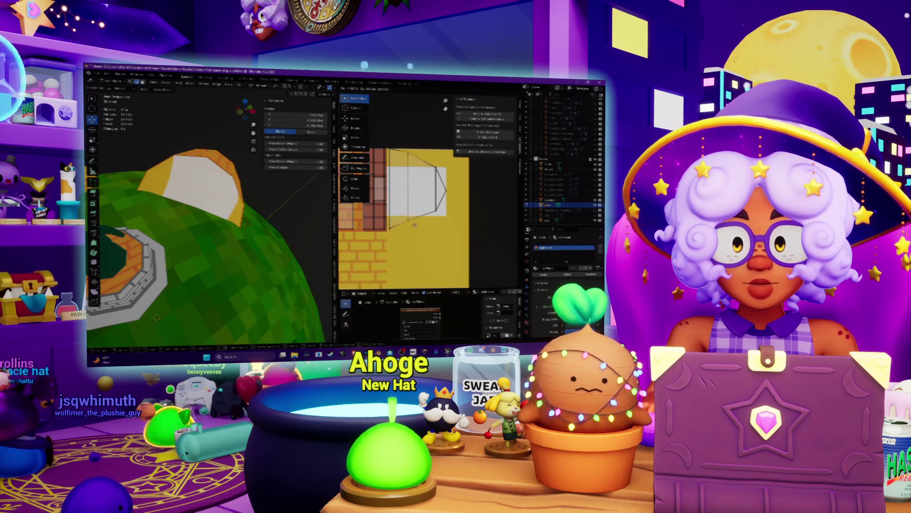
pyautogui.click(425, 227)
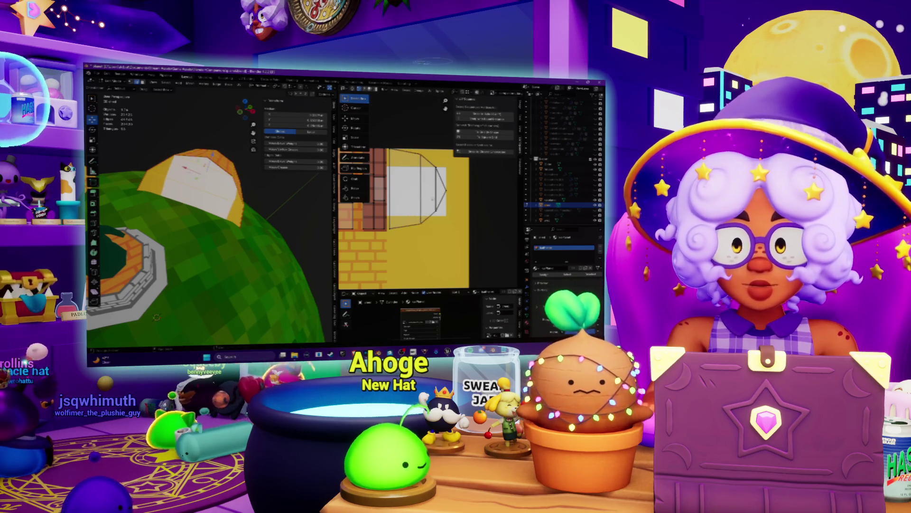
pyautogui.moveTo(213, 247); pyautogui.dragTo(294, 263, button='middle')
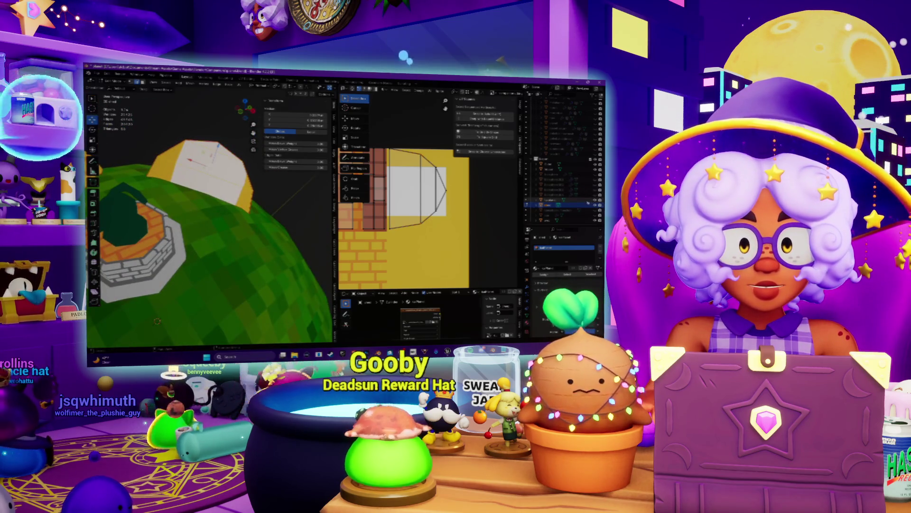
# - Hide the planet, orbit around the hut roof and well, then switch to Photoshop
pyautogui.press('h')
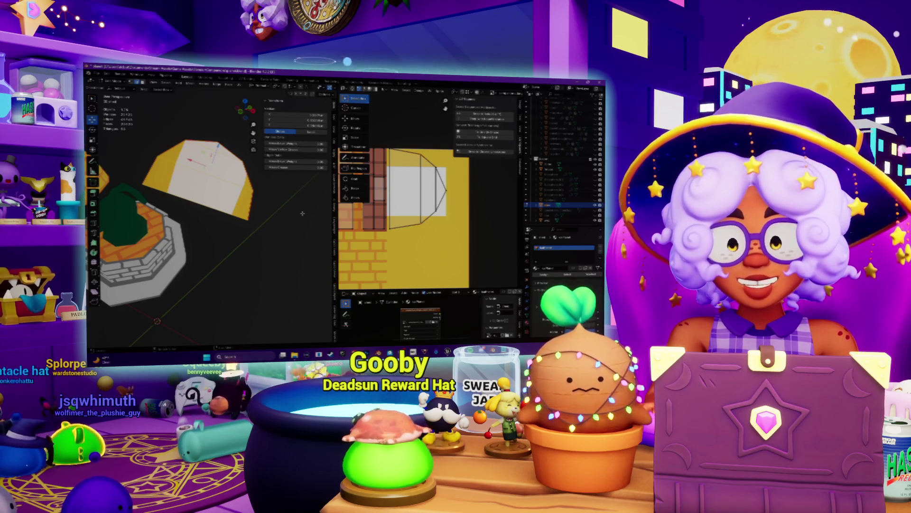
pyautogui.moveTo(214, 213)
pyautogui.mouseDown(button='middle')
pyautogui.moveTo(276, 192)
pyautogui.moveTo(247, 207)
pyautogui.mouseUp(button='middle')
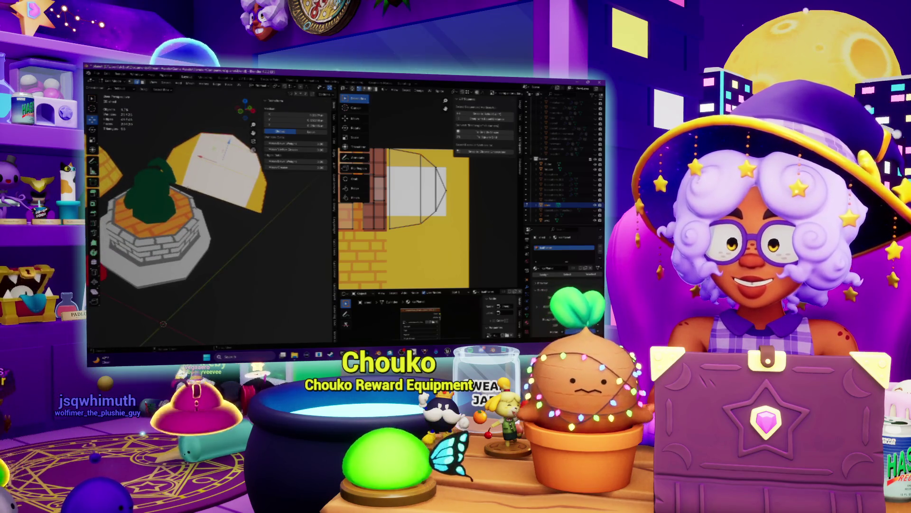
pyautogui.moveTo(186, 189); pyautogui.dragTo(180, 191, button='middle')
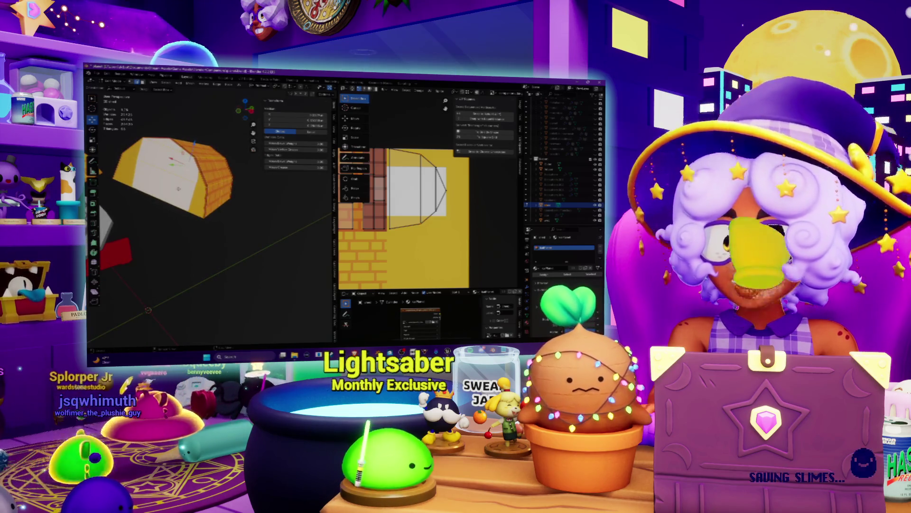
pyautogui.moveTo(195, 142); pyautogui.dragTo(257, 189, button='middle')
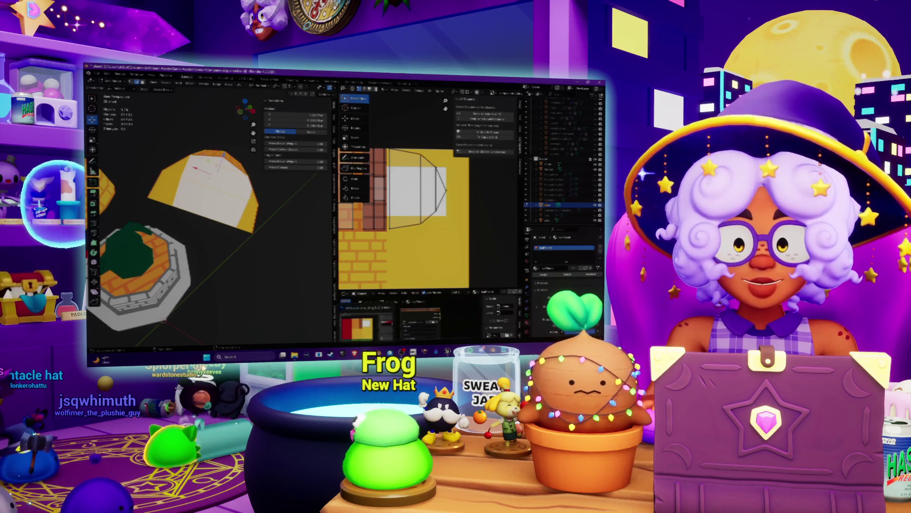
pyautogui.click(406, 323)
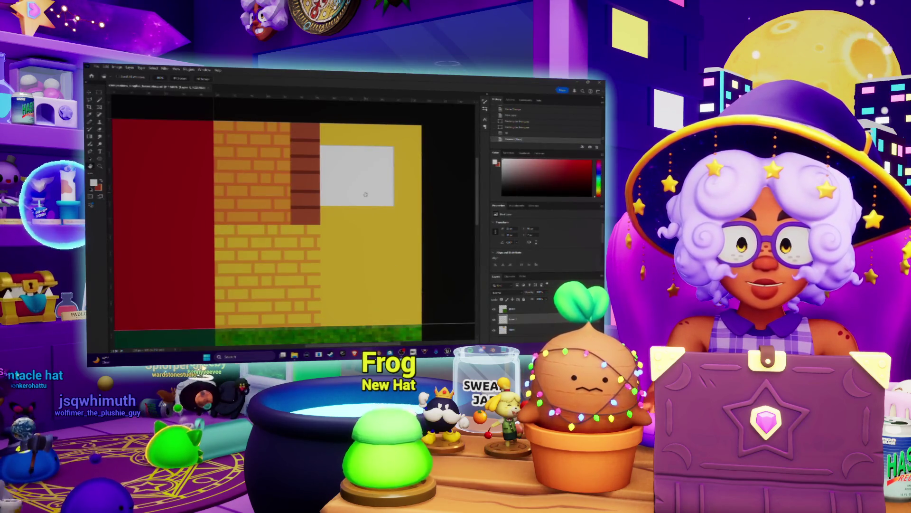
# - Paint yellow over the white window square's ragged right edge, then return to Blender
pyautogui.press('e')
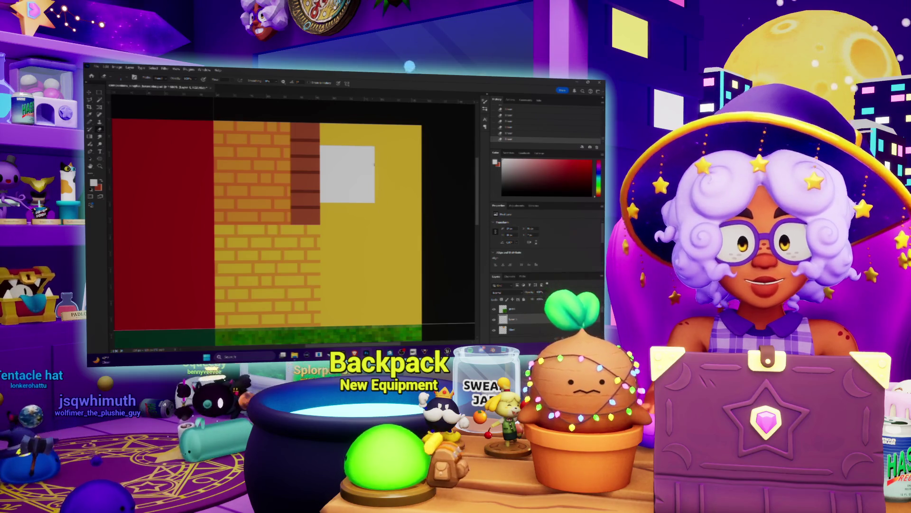
pyautogui.moveTo(372, 145); pyautogui.dragTo(374, 170)
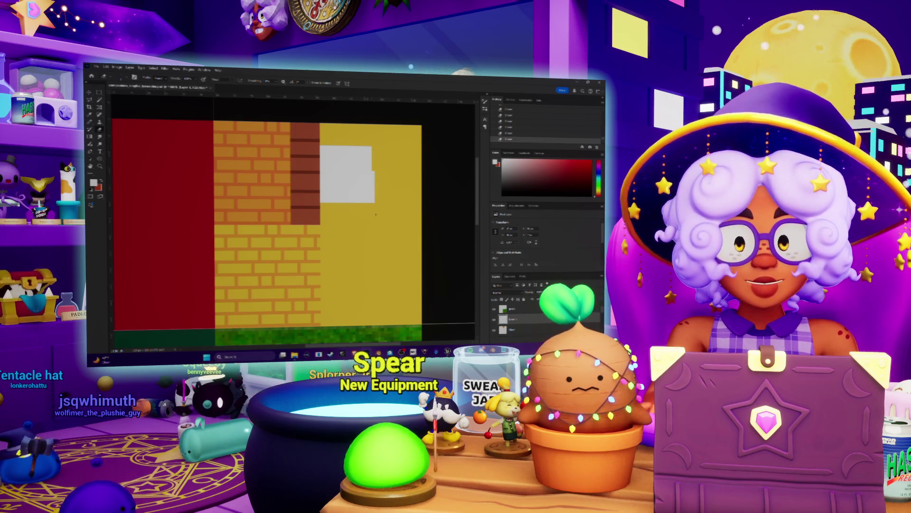
pyautogui.scroll(1, 357, 204)
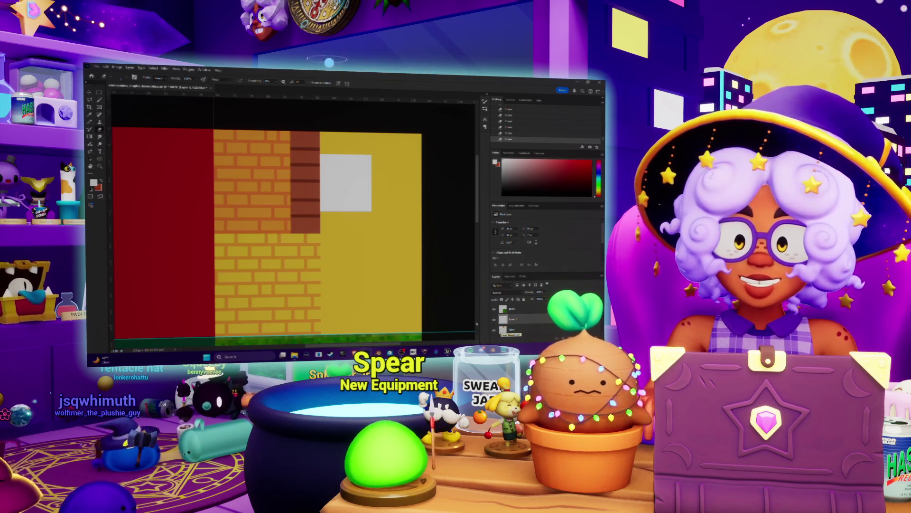
pyautogui.keyDown('alt'); pyautogui.scroll(-1, 331, 163); pyautogui.keyUp('alt')
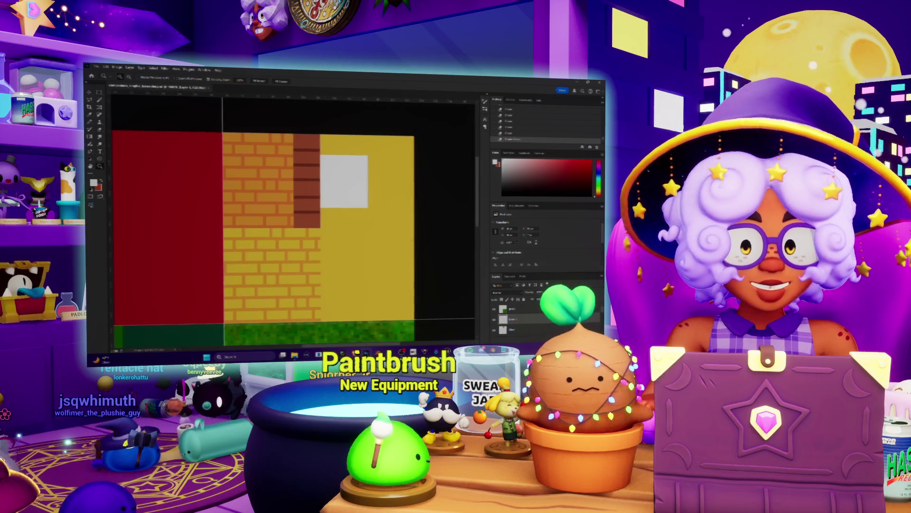
pyautogui.click(477, 338)
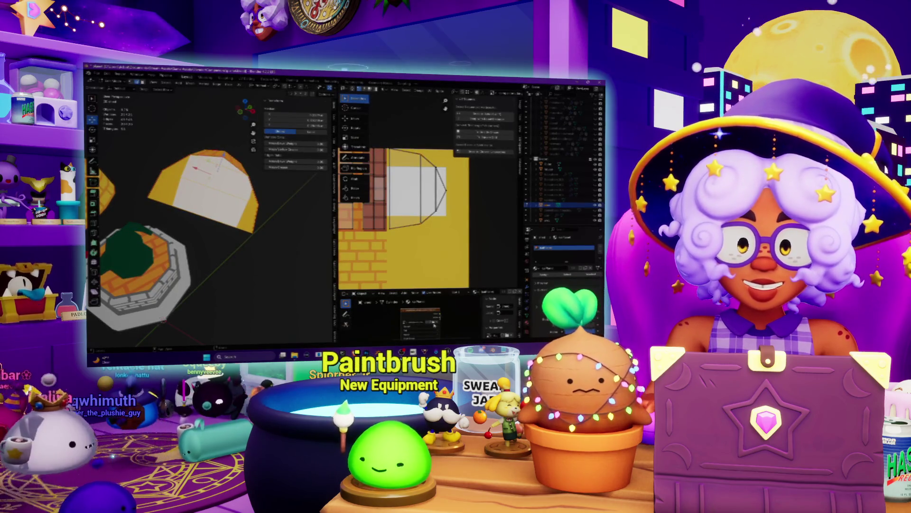
# - Reload the edited texture image and nudge the hut front's UVs slightly
pyautogui.hotkey('alt', 'r')
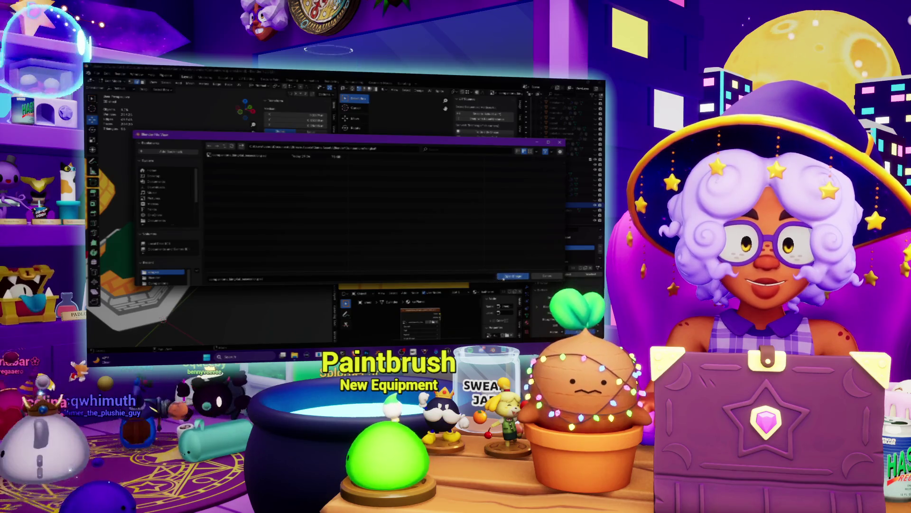
pyautogui.scroll(5, 208, 199)
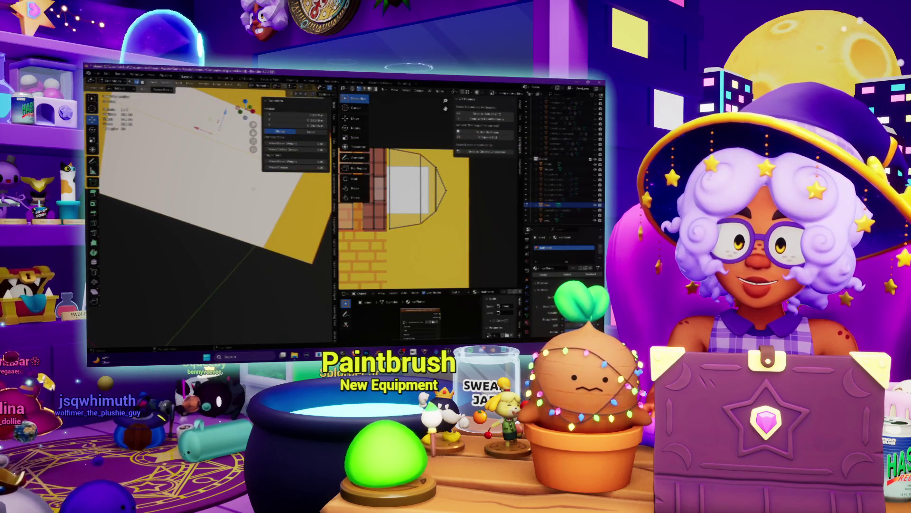
pyautogui.scroll(-2, 208, 199)
pyautogui.moveTo(252, 195); pyautogui.dragTo(223, 191, button='middle')
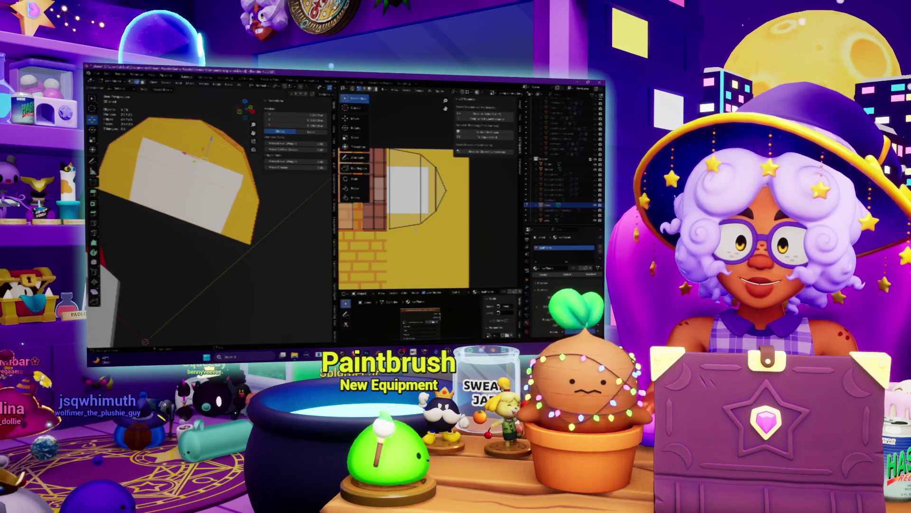
pyautogui.press('g')
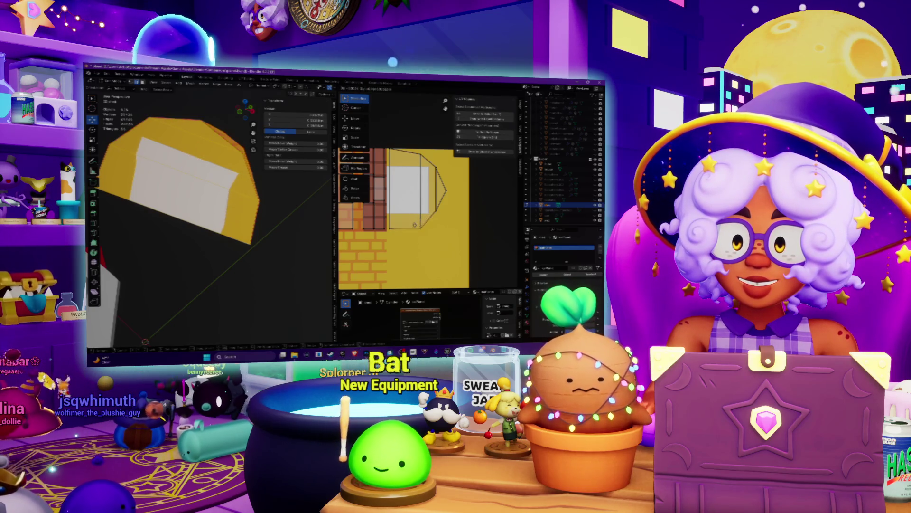
pyautogui.press('Return')
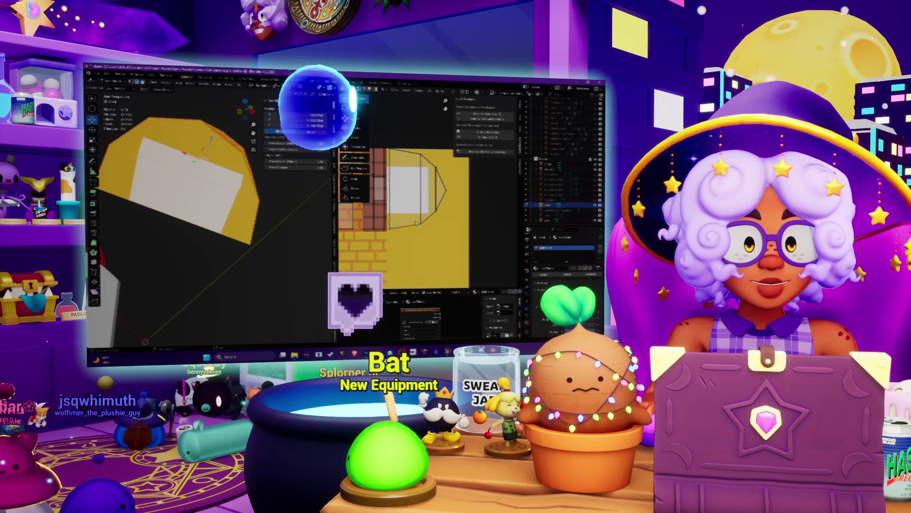
pyautogui.moveTo(403, 213); pyautogui.dragTo(411, 221, button='middle')
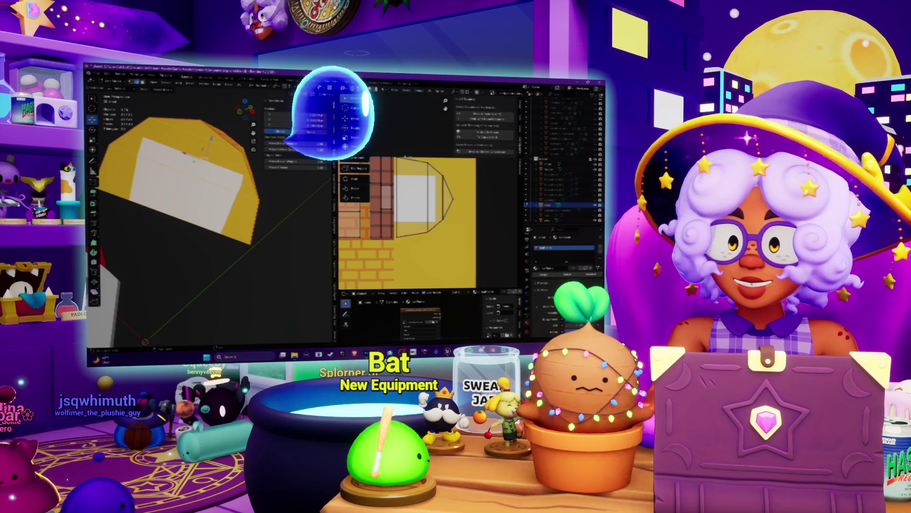
pyautogui.moveTo(190, 228); pyautogui.dragTo(242, 194, button='middle')
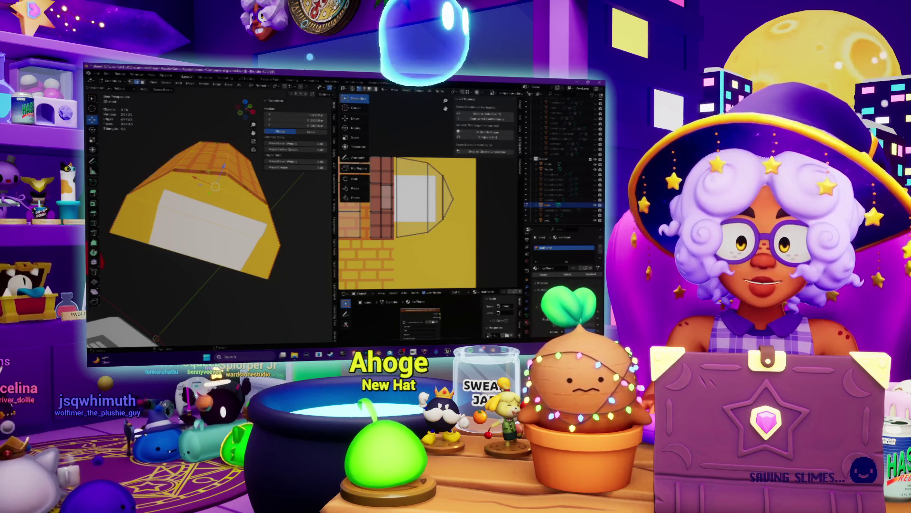
# - In Photoshop, delete the bottom strip of the white window square
pyautogui.hotkey('alt', 'Tab')
pyautogui.press('m')
pyautogui.moveTo(306, 202); pyautogui.dragTo(370, 209)
pyautogui.press('Delete')
pyautogui.hotkey('ctrl', 'd')
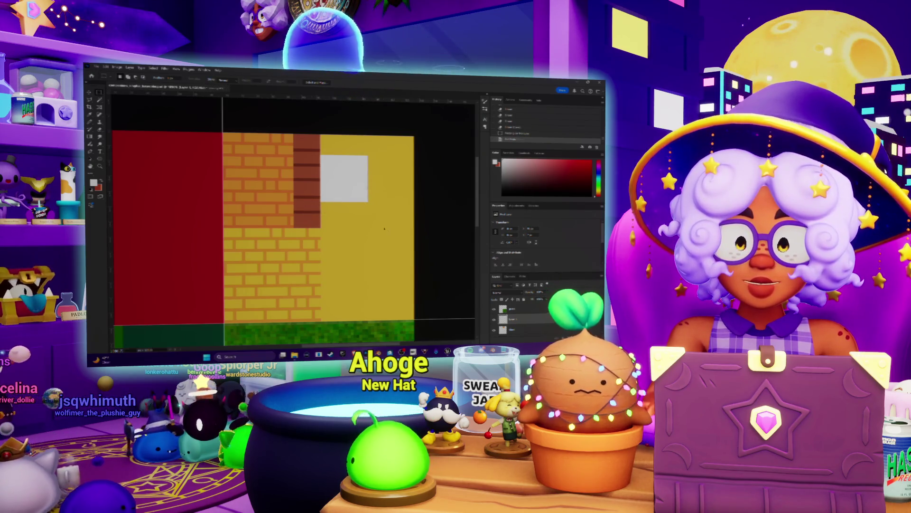
# - Back in Blender, reopen the updated texture file so the hut shows the trimmed window
pyautogui.hotkey('alt', 'Tab')
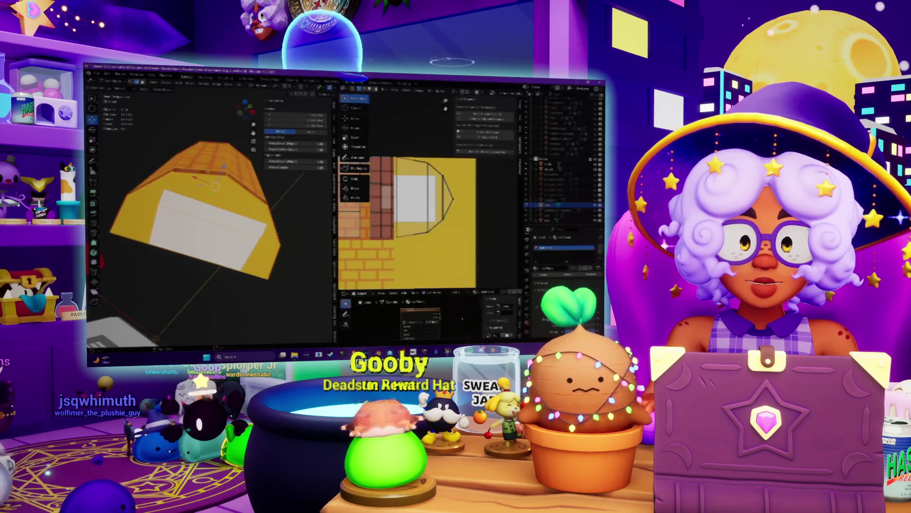
pyautogui.click(434, 323)
pyautogui.press('Return')
pyautogui.moveTo(266, 223)
pyautogui.mouseDown(button='middle')
pyautogui.moveTo(293, 251)
pyautogui.moveTo(260, 241)
pyautogui.mouseUp(button='middle')
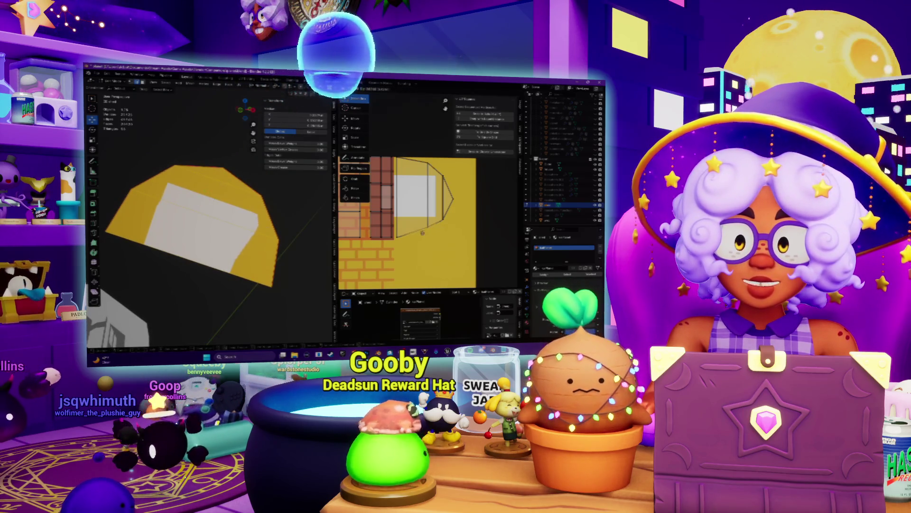
# - Confirm the front face's UV moves onto the yellow wall and white window, then leave Edit Mode
pyautogui.click(449, 237)
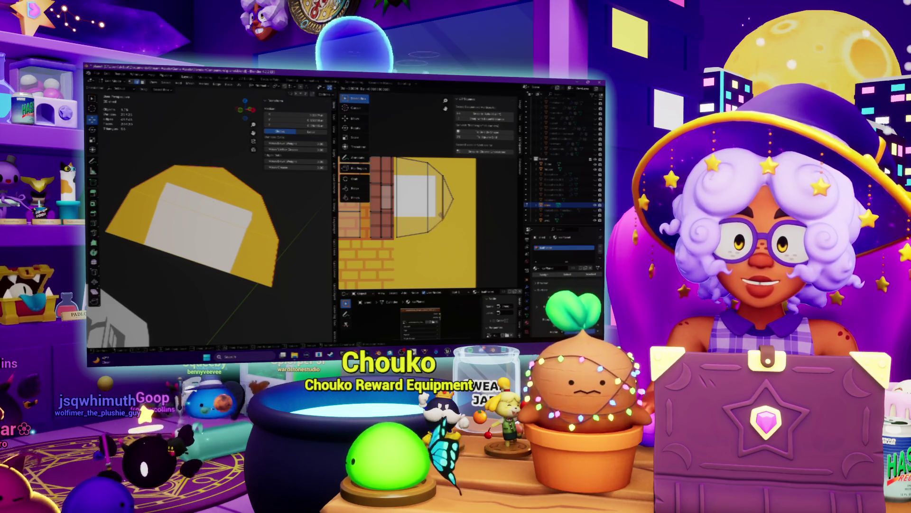
pyautogui.click(441, 212)
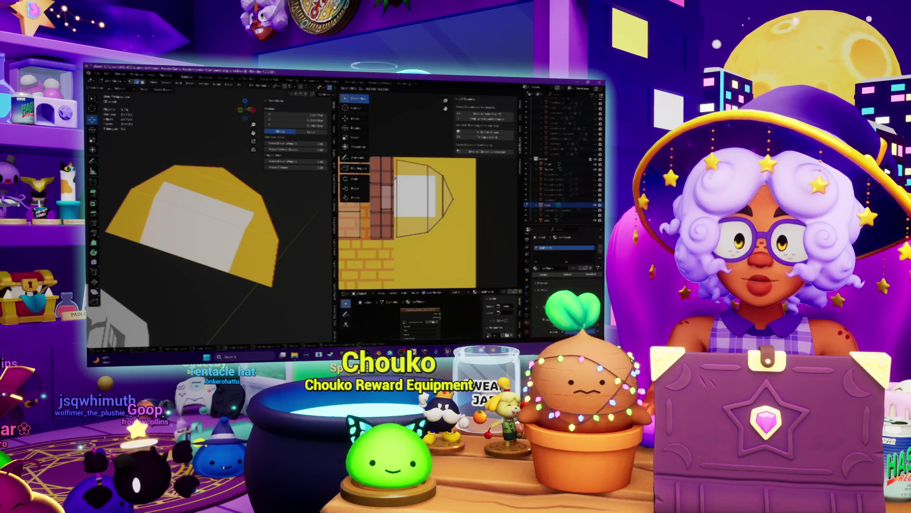
pyautogui.press('g')
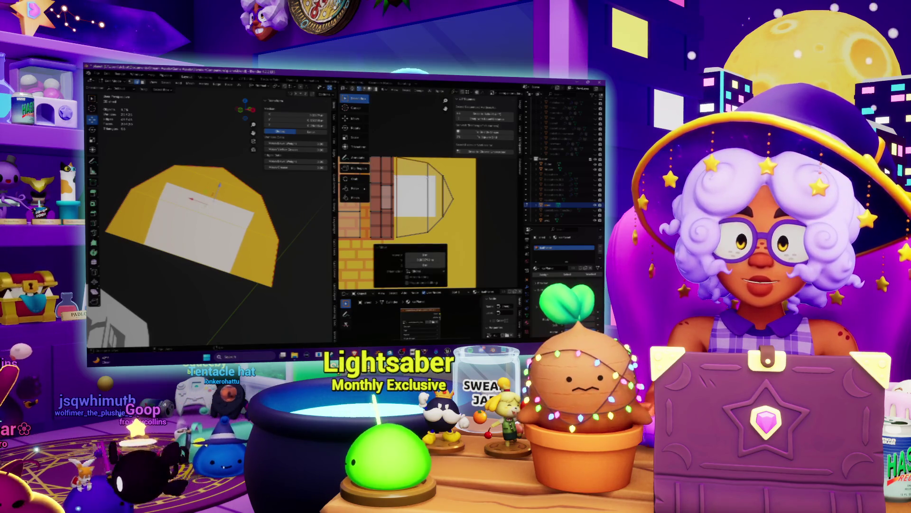
pyautogui.scroll(-6, 119, 195)
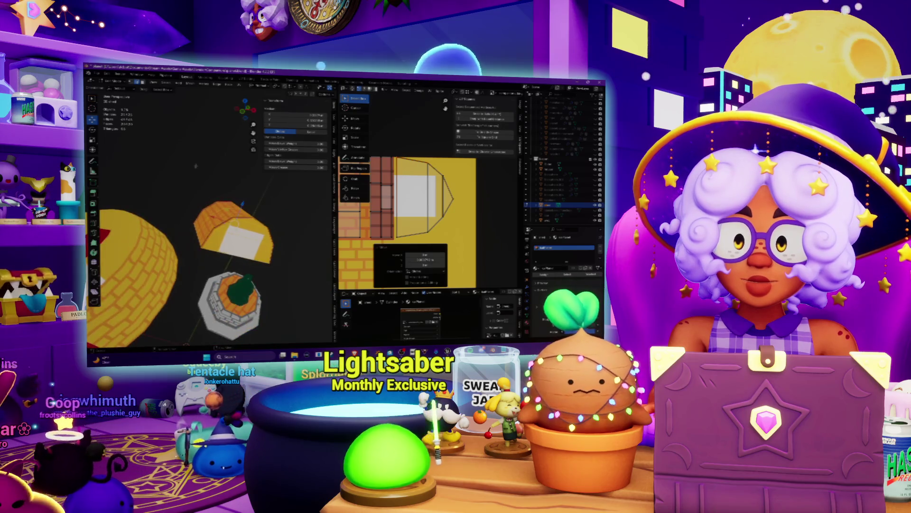
pyautogui.scroll(-4, 119, 195)
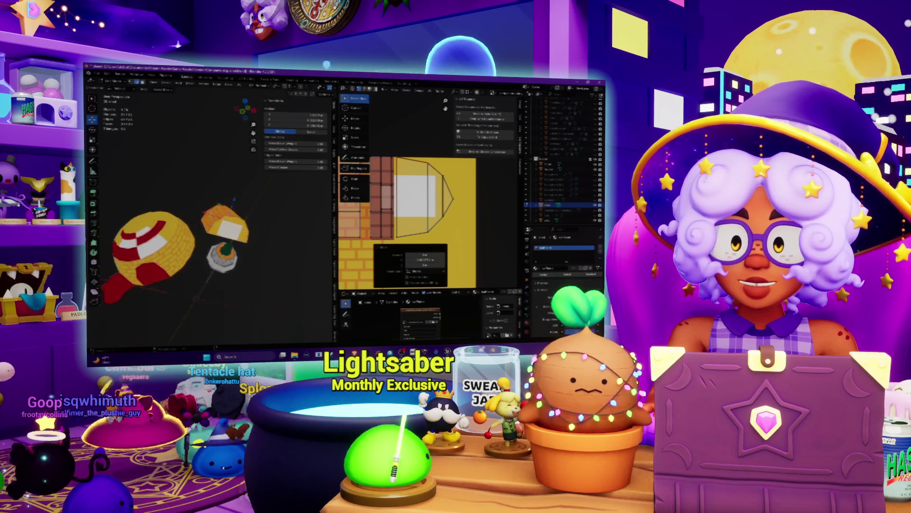
pyautogui.press('Tab')
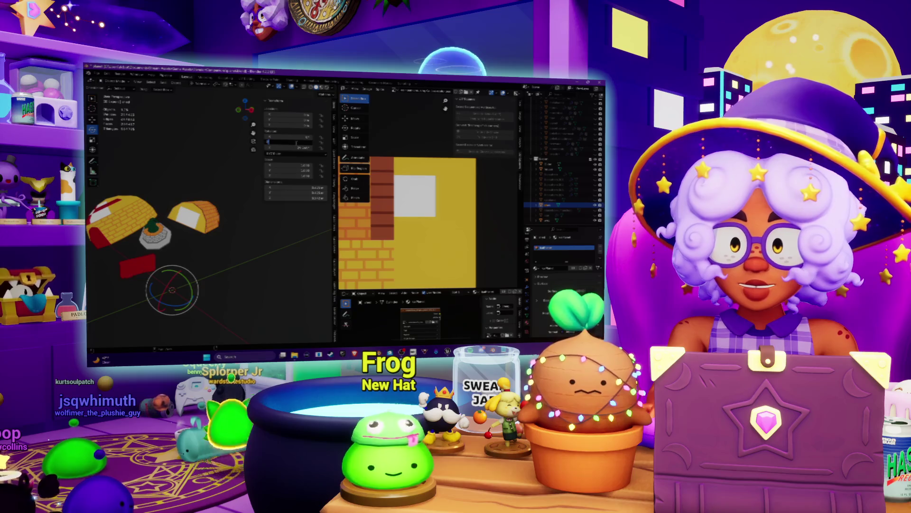
# - Rotate the yellow hut piece into place and orbit in close on the hut
pyautogui.moveTo(297, 142); pyautogui.dragTo(303, 143)
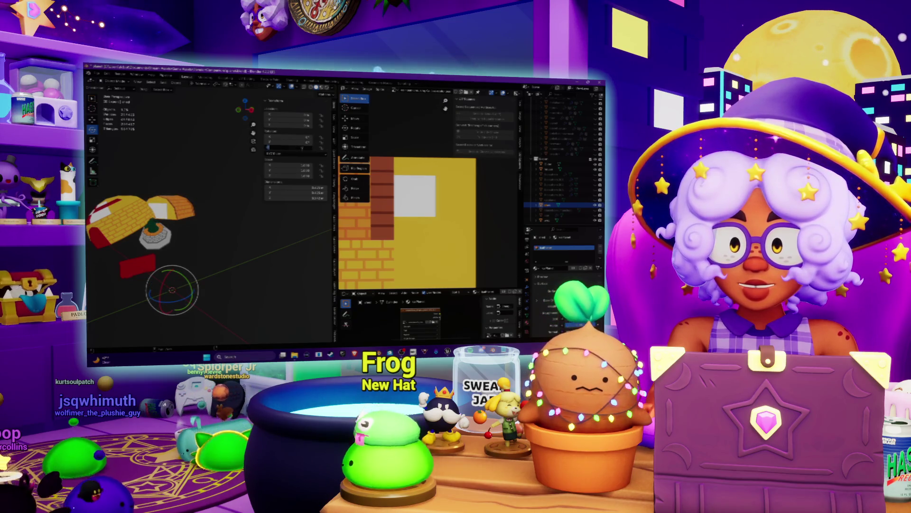
pyautogui.moveTo(209, 213); pyautogui.dragTo(199, 223, button='middle')
pyautogui.scroll(5, 199, 223)
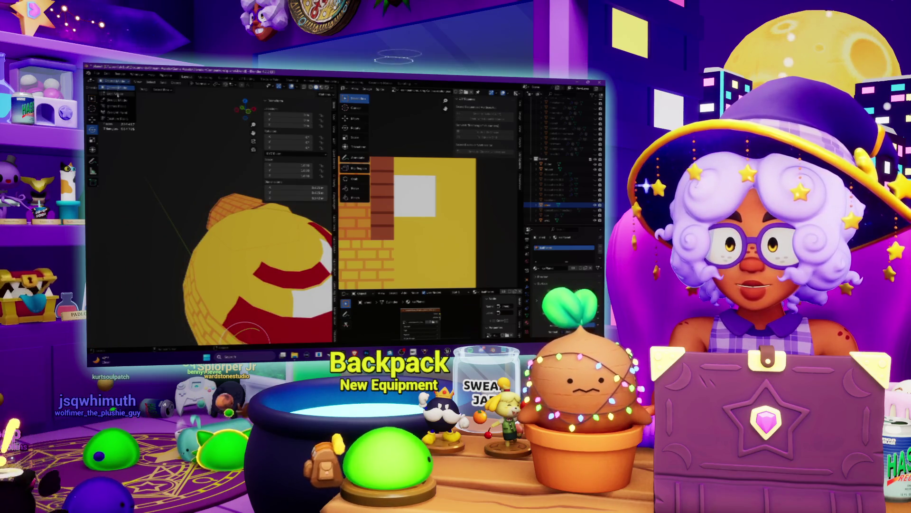
# - In Edit Mode, clear the UV selection and select the hut's front faces
pyautogui.press('Tab')
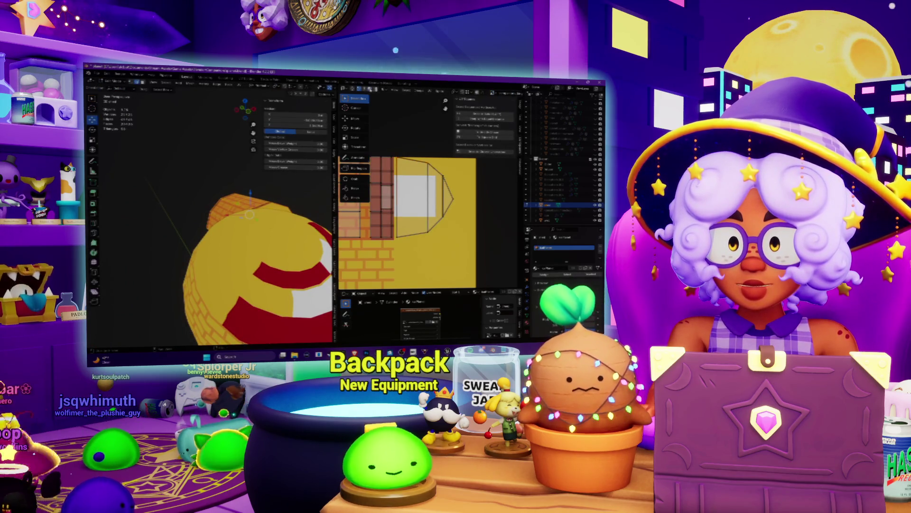
pyautogui.press('a')
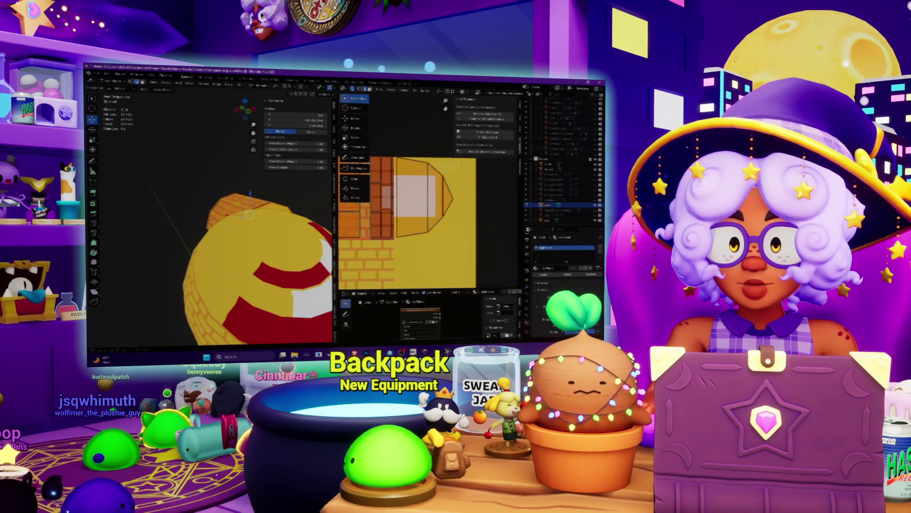
pyautogui.click(399, 245)
pyautogui.moveTo(214, 228); pyautogui.dragTo(183, 221, button='middle')
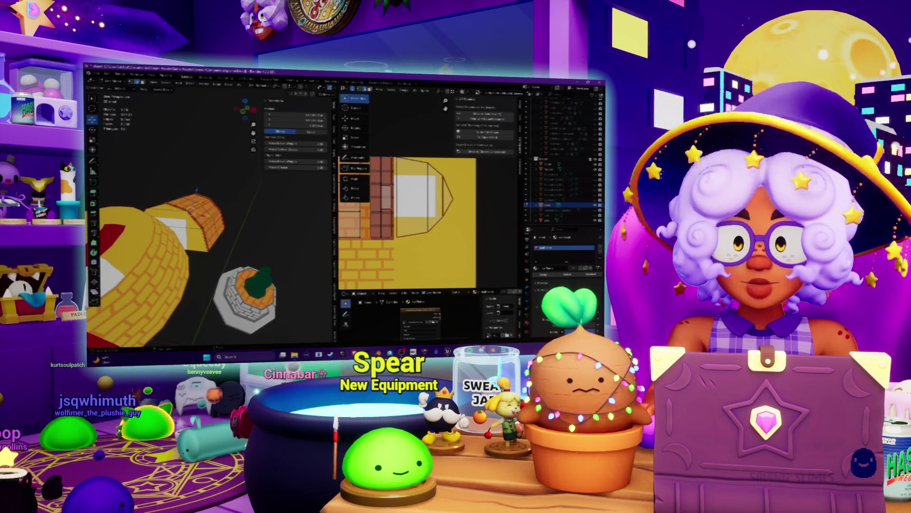
pyautogui.moveTo(459, 259); pyautogui.dragTo(459, 258)
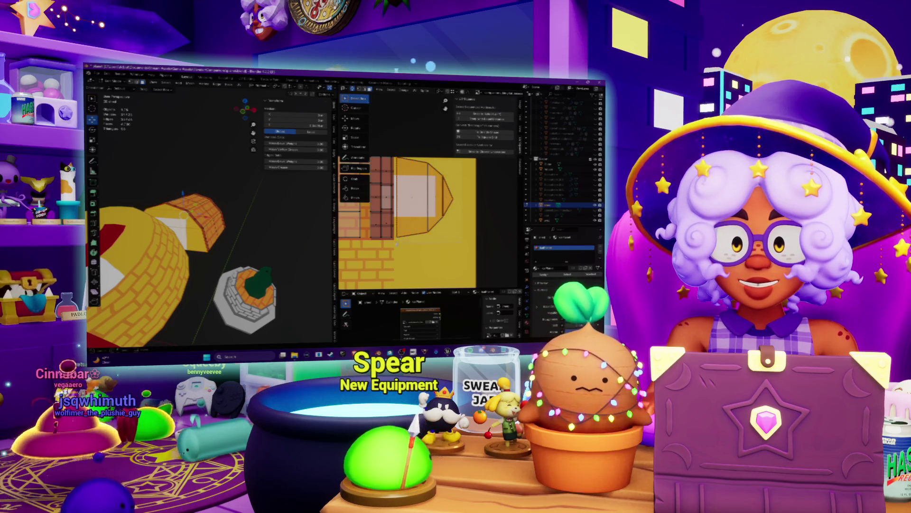
pyautogui.moveTo(303, 212); pyautogui.dragTo(305, 210, button='middle')
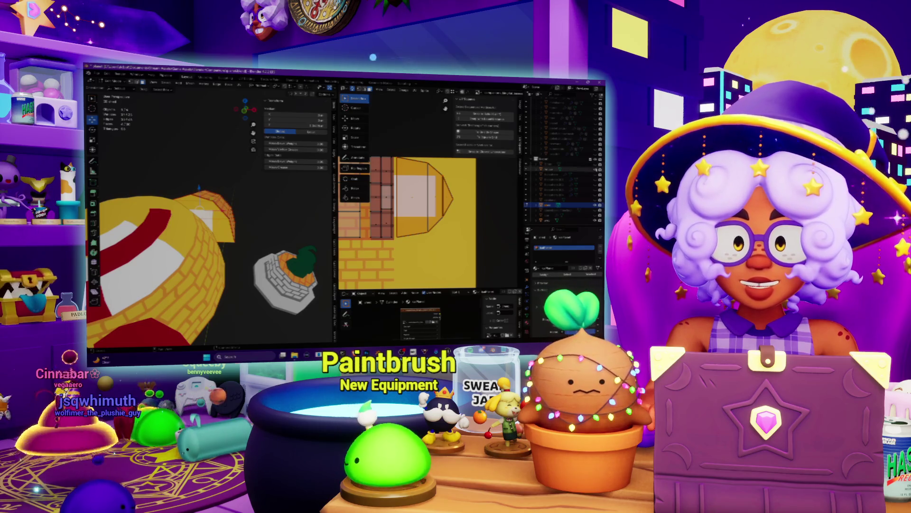
# - Hide the striped planet and view the hut straight from the front
pyautogui.press('h')
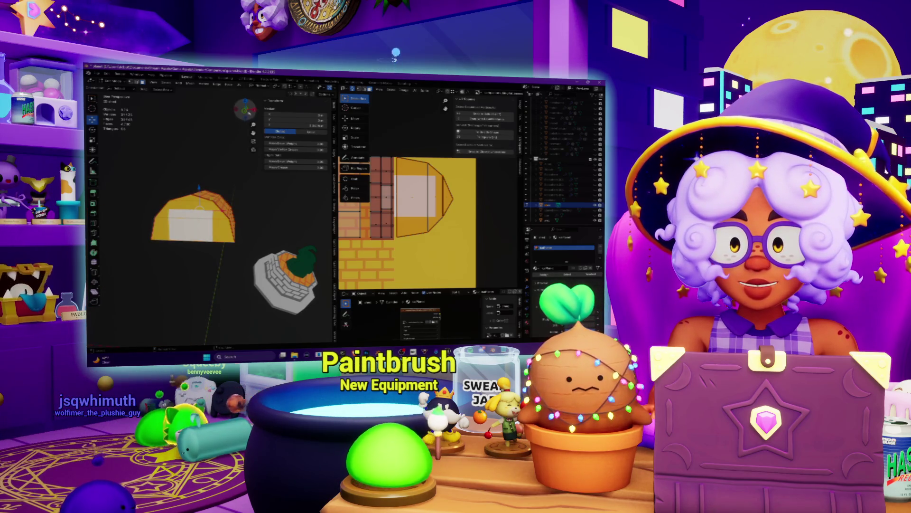
pyautogui.press('KP_1')
pyautogui.keyDown('shift'); pyautogui.moveTo(209, 213); pyautogui.dragTo(204, 257, button='middle'); pyautogui.keyUp('shift')
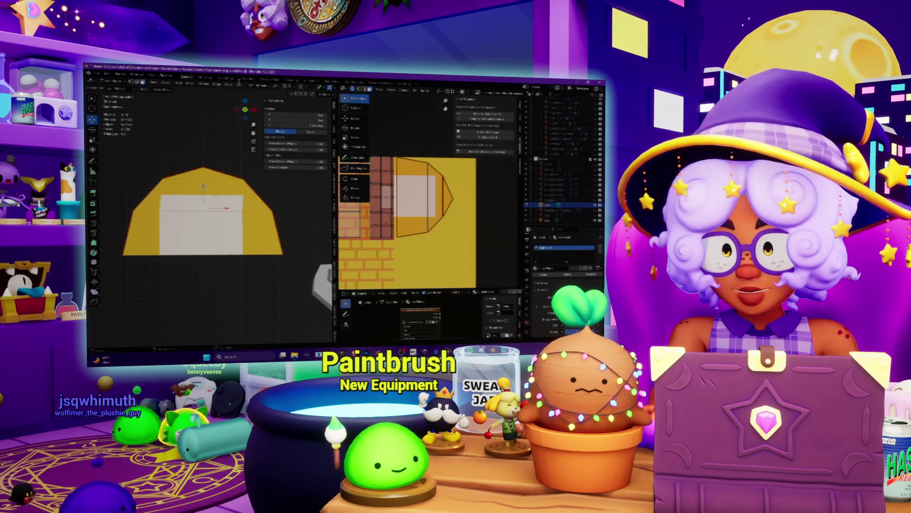
# - Project the hut's front faces from the current view into UV space
pyautogui.click(240, 86)
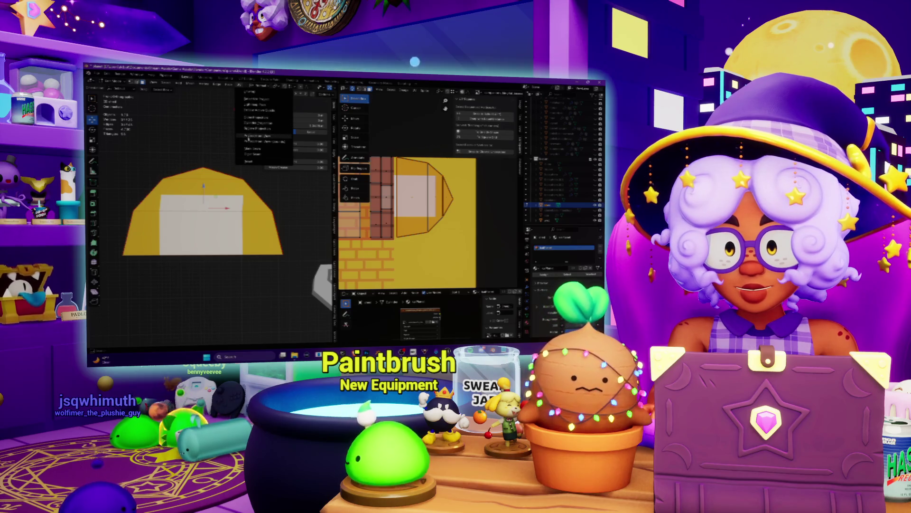
pyautogui.click(248, 137)
pyautogui.scroll(-4, 411, 252)
pyautogui.moveTo(388, 243); pyautogui.dragTo(459, 203)
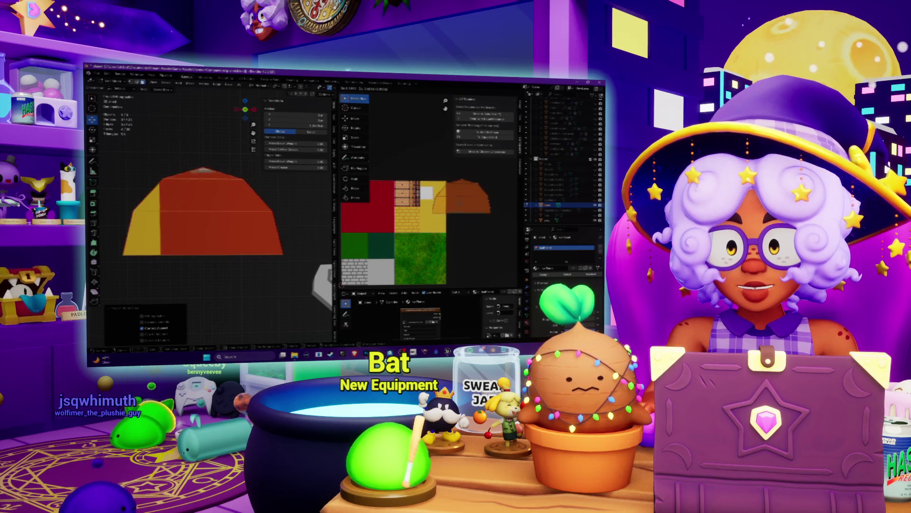
pyautogui.press('Escape')
# - Move the UV island onto the yellow wall area and rotate it upright
pyautogui.click(424, 90)
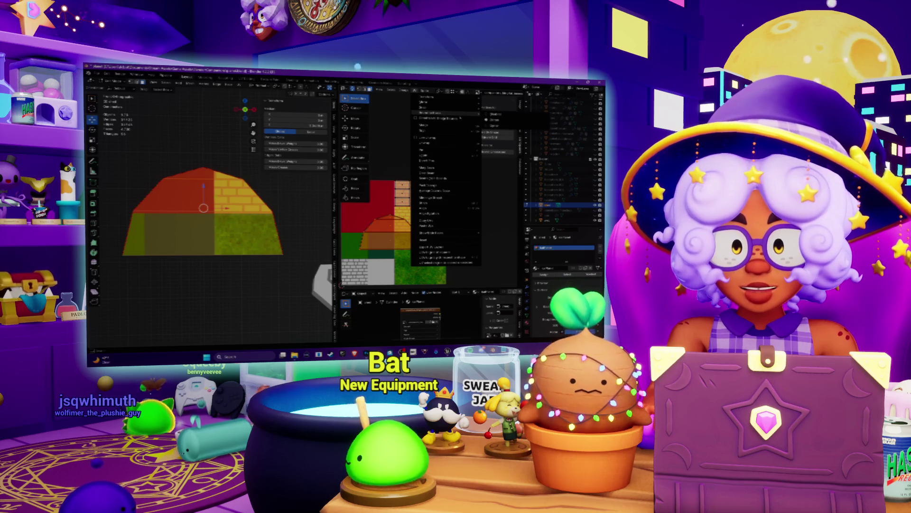
pyautogui.click(491, 119)
pyautogui.moveTo(392, 239); pyautogui.dragTo(440, 192)
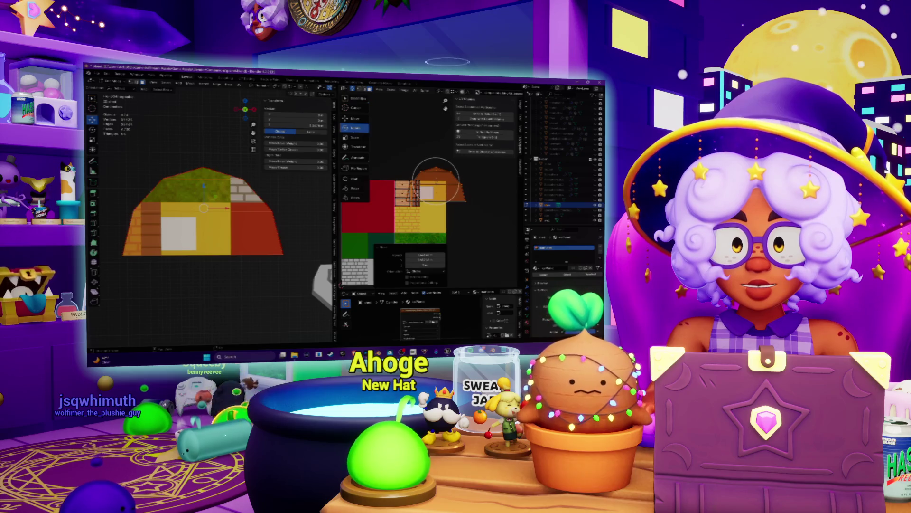
pyautogui.press('r')
pyautogui.click(436, 180)
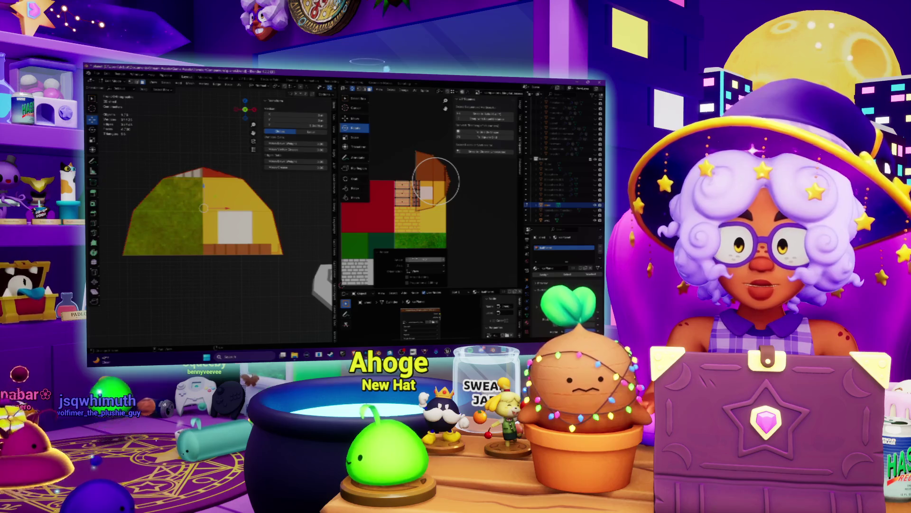
pyautogui.press('r')
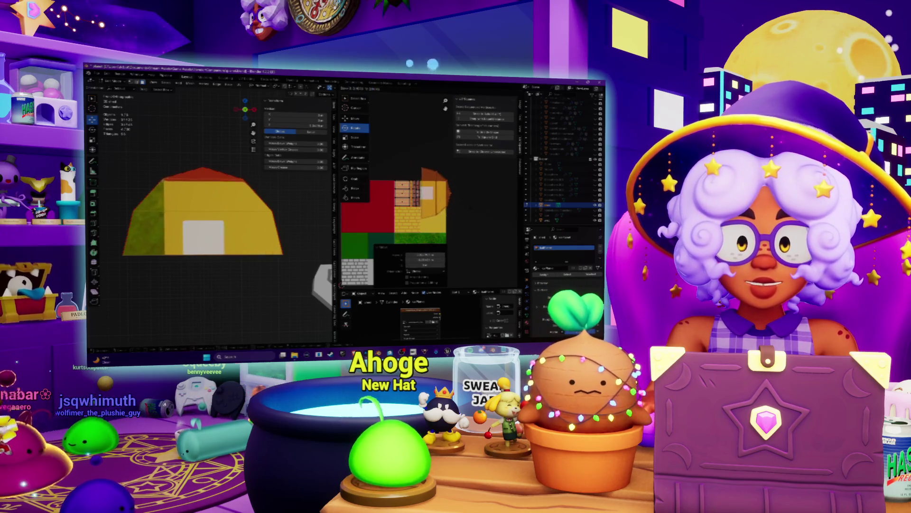
pyautogui.click(446, 202)
# - Narrow the UV island horizontally along X
pyautogui.scroll(3, 451, 199)
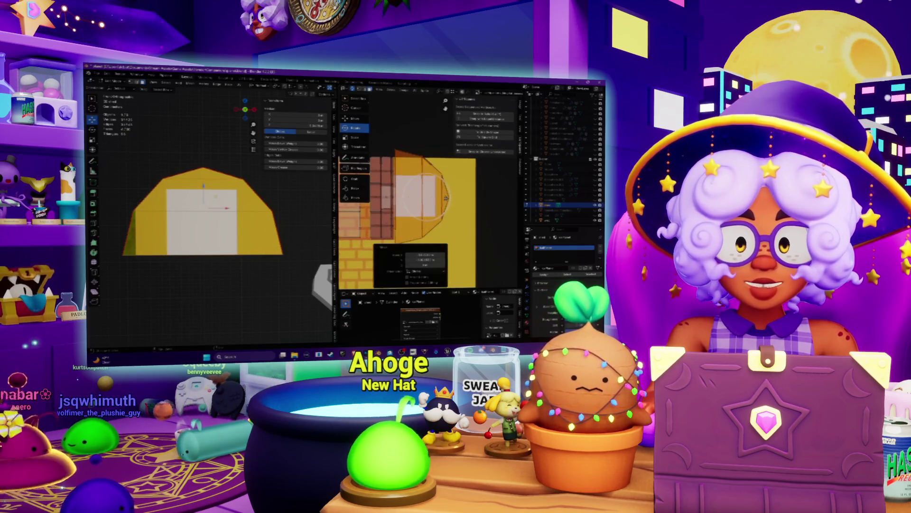
pyautogui.press('s')
pyautogui.press('x')
pyautogui.click(469, 202)
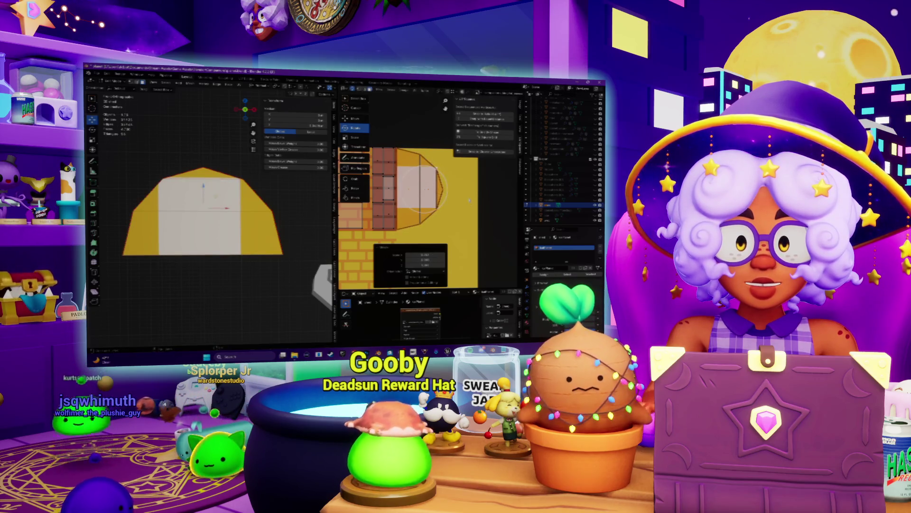
# - Shift the UV island so the window moves left, then rescale it with the Scale tool
pyautogui.moveTo(469, 196); pyautogui.dragTo(468, 199)
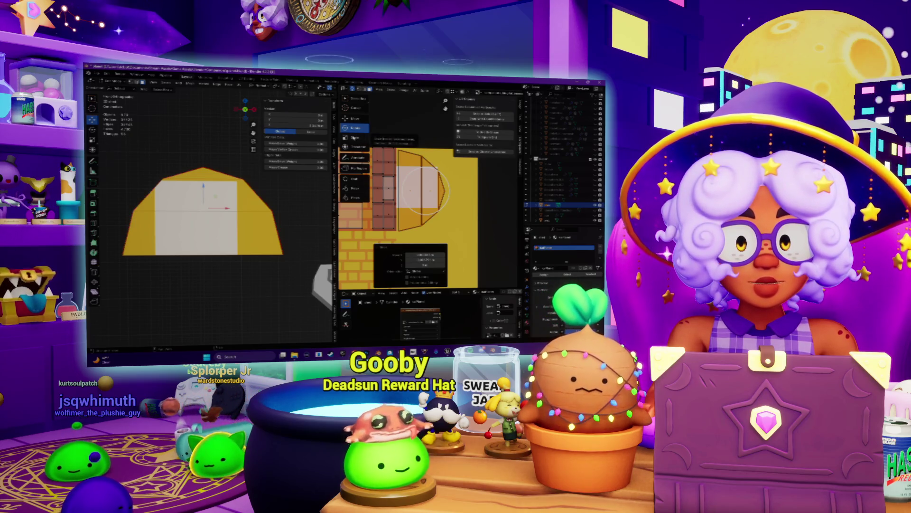
pyautogui.click(354, 137)
pyautogui.moveTo(456, 198); pyautogui.dragTo(453, 189)
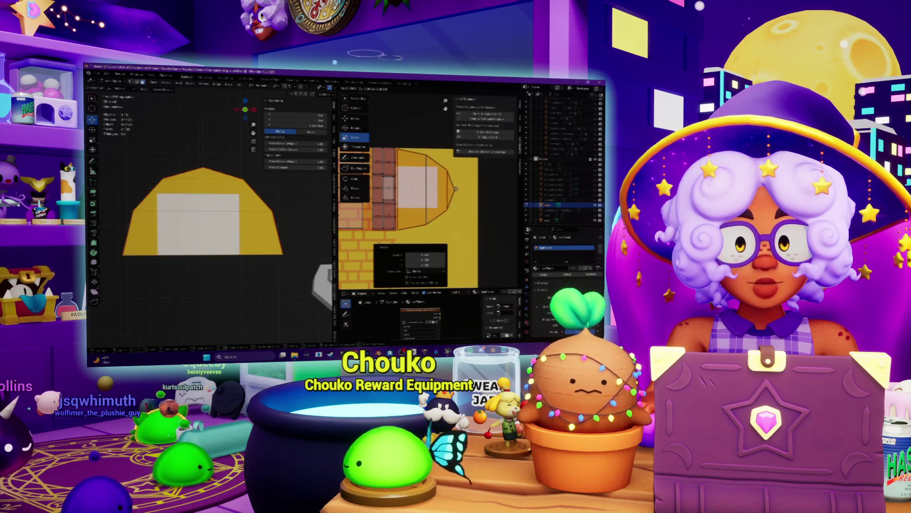
pyautogui.moveTo(455, 189); pyautogui.dragTo(456, 190)
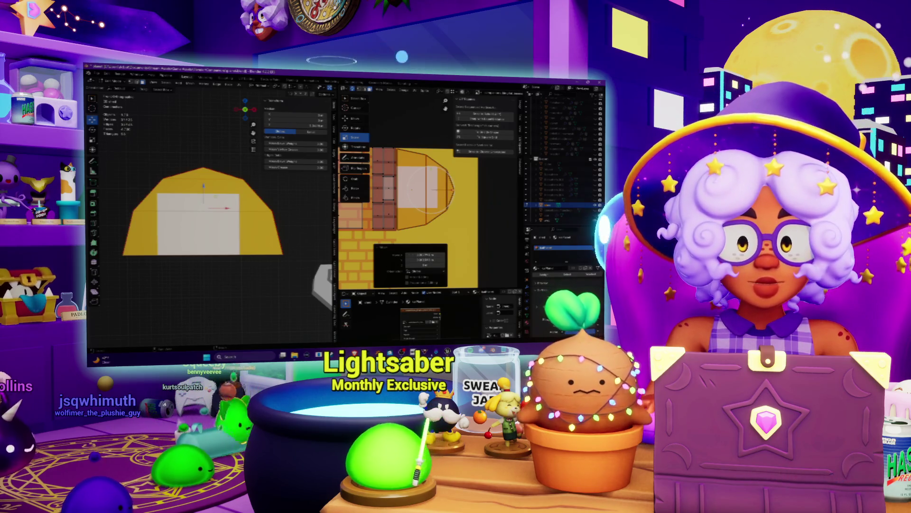
pyautogui.hotkey('alt', 'Tab')
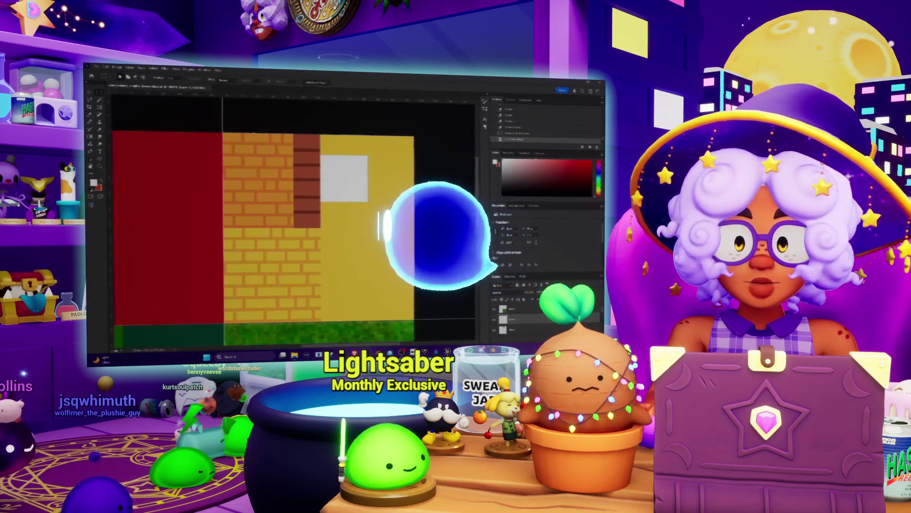
# - Adjust the area around the white window square and load the updated atlas into Blender's image editor
pyautogui.moveTo(389, 159); pyautogui.dragTo(390, 161)
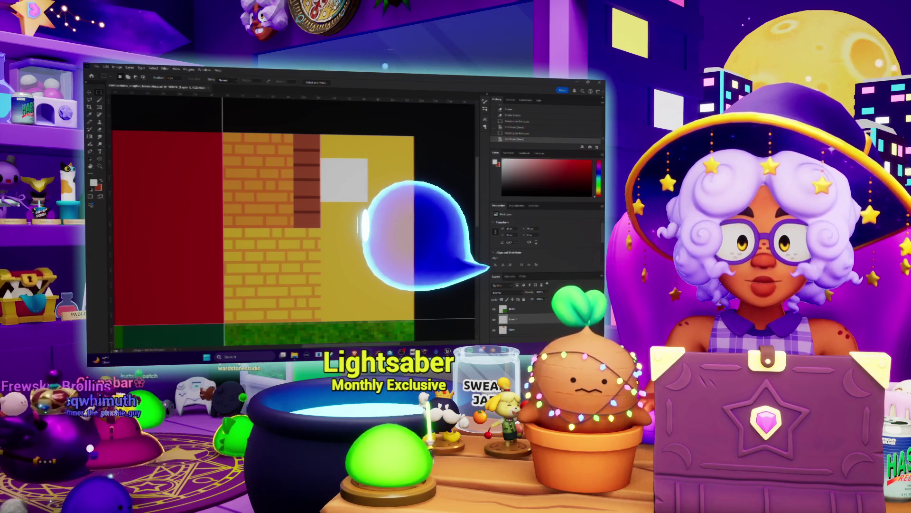
pyautogui.hotkey('alt', 'Tab')
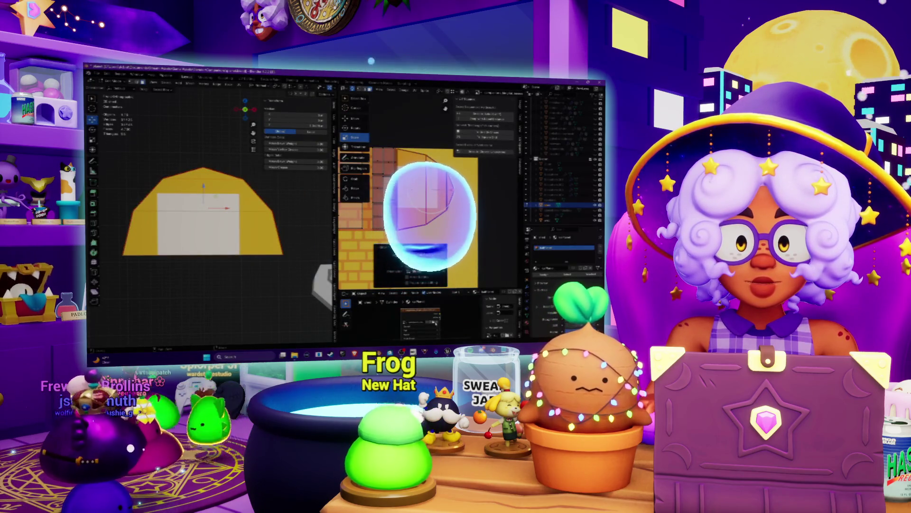
pyautogui.hotkey('alt', 'o')
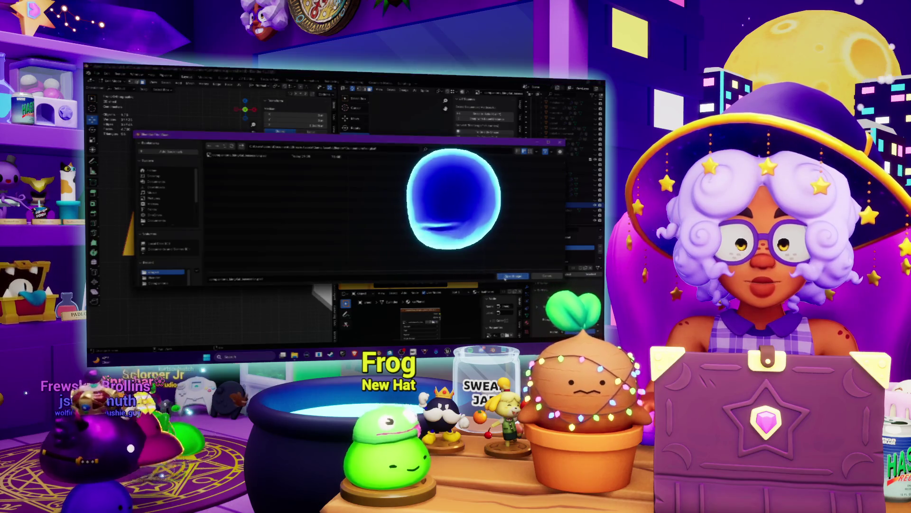
pyautogui.press('Return')
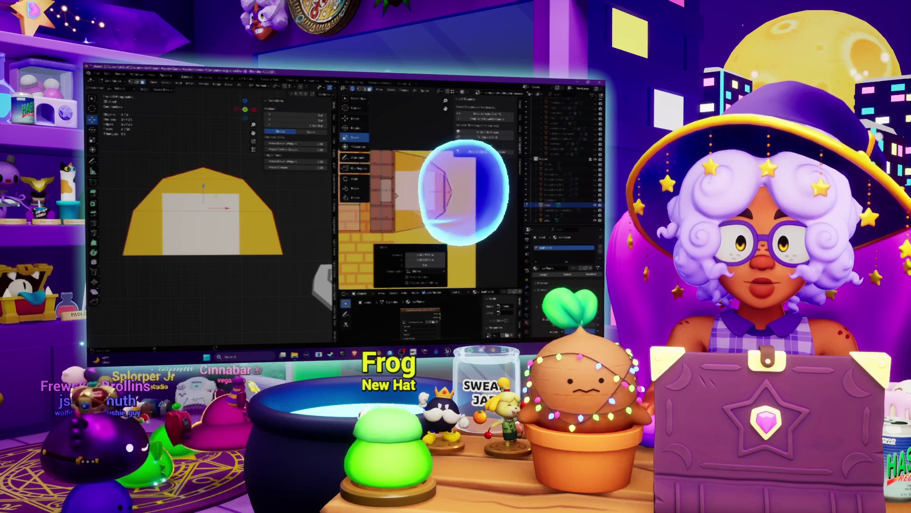
pyautogui.moveTo(209, 214); pyautogui.dragTo(232, 190, button='middle')
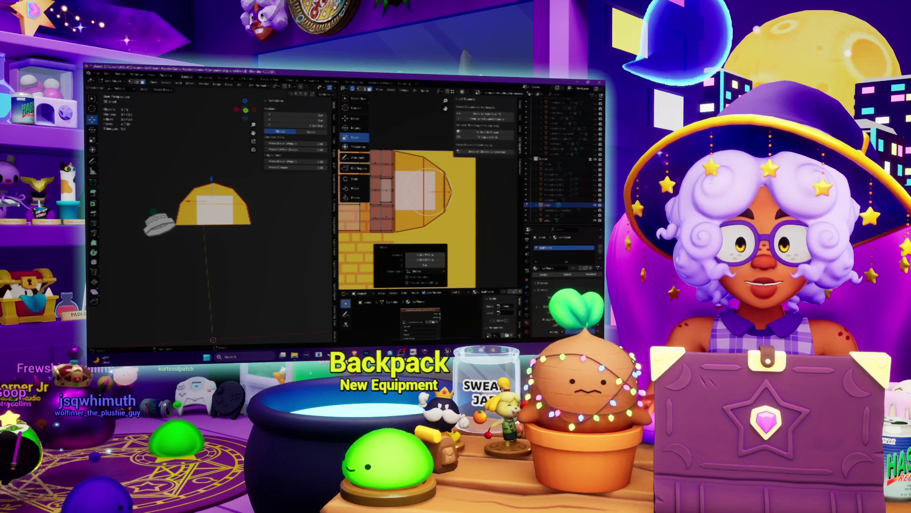
pyautogui.hotkey('alt', 'Tab')
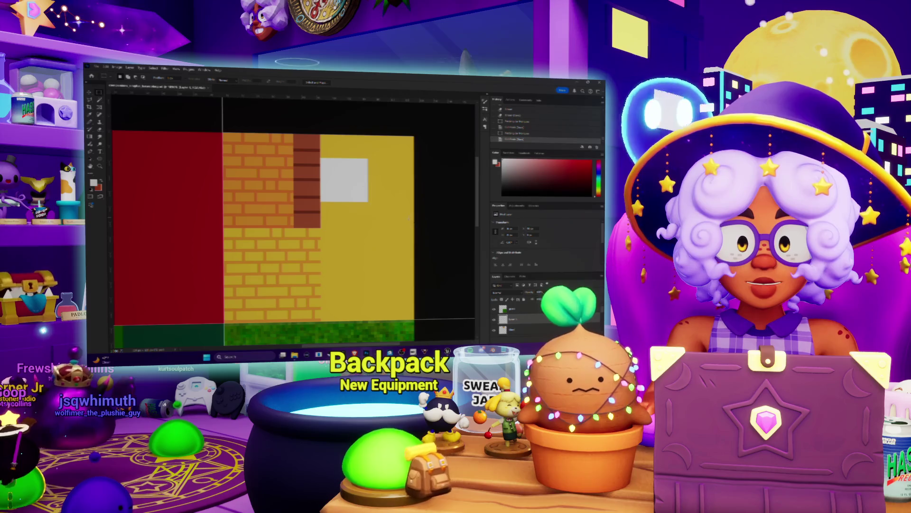
# - Nudge the white window square down in the atlas and reload it onto the hut
pyautogui.press('Down')
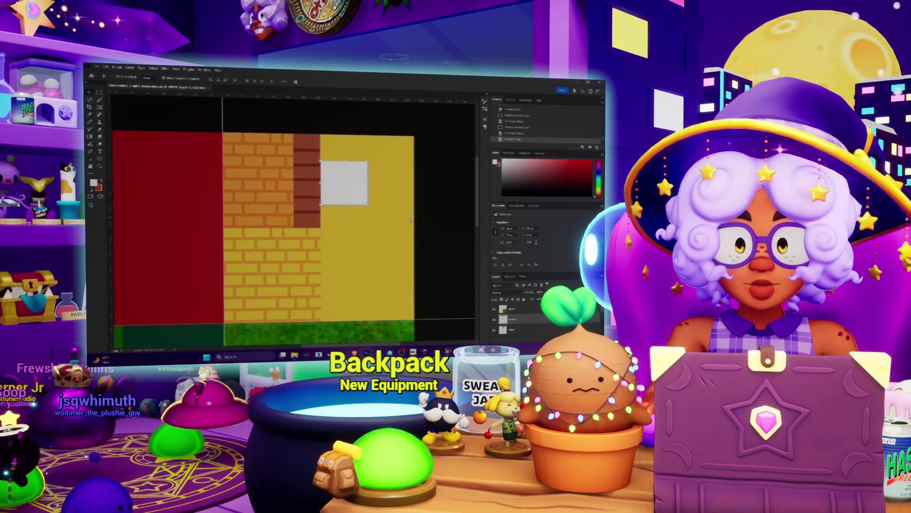
pyautogui.hotkey('alt', 'Tab')
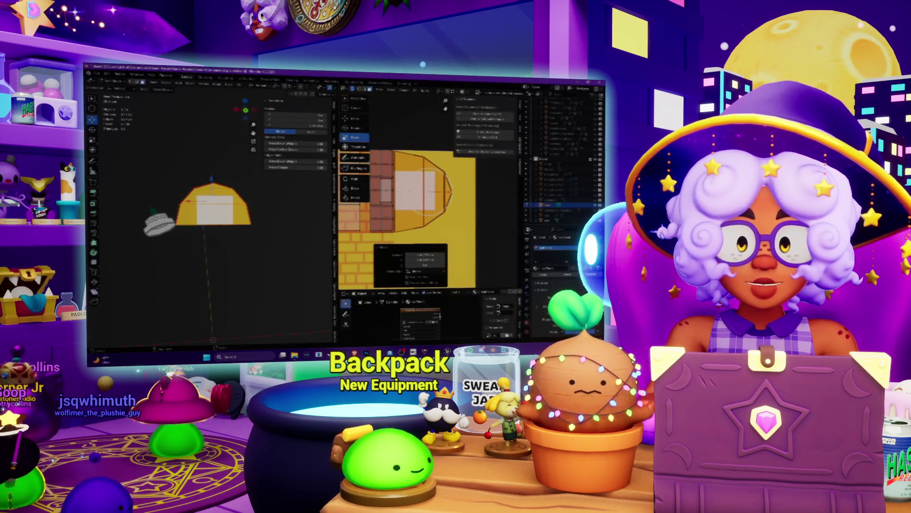
pyautogui.hotkey('alt', 'o')
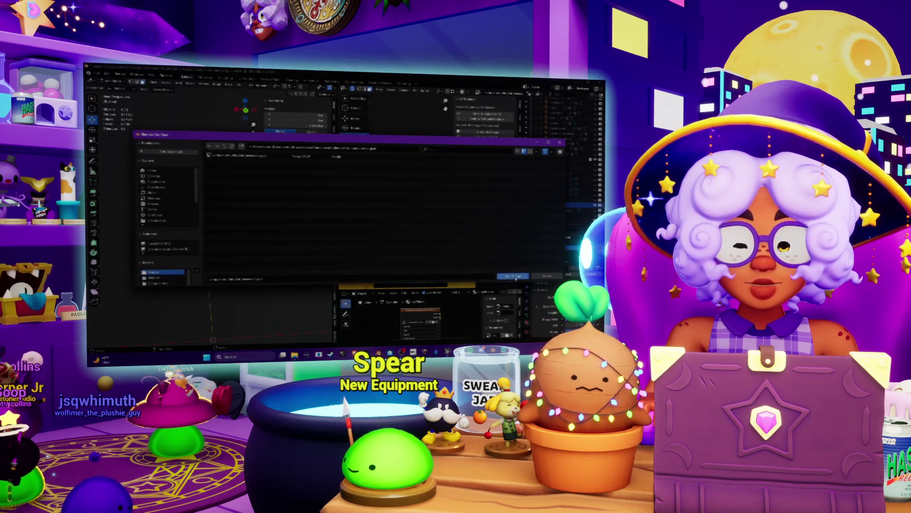
pyautogui.click(515, 276)
pyautogui.scroll(5, 209, 214)
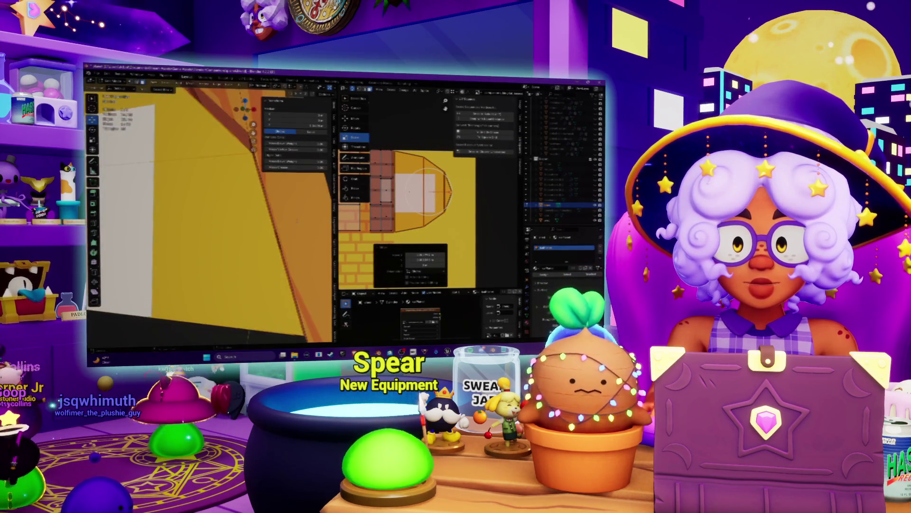
pyautogui.scroll(-5, 211, 218)
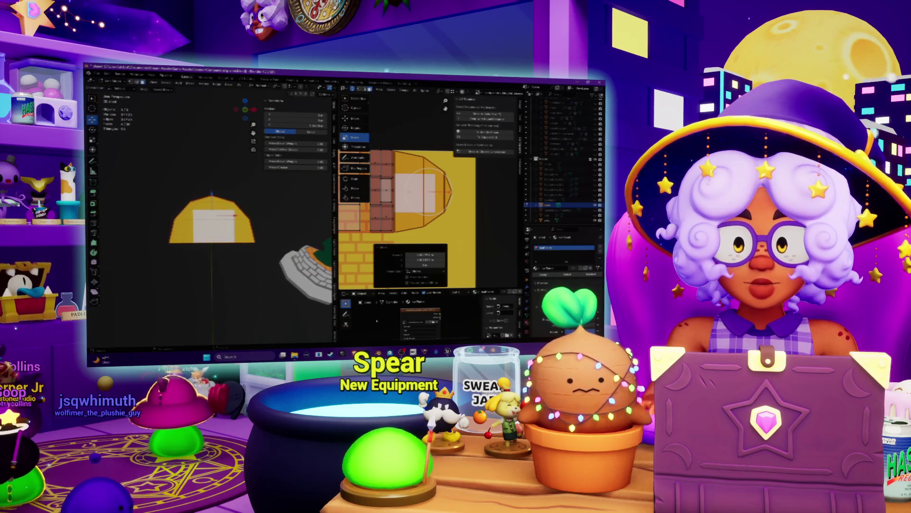
# - Compare the atlas in Photoshop and reload the updated atlas onto the hut twice more
pyautogui.hotkey('alt', 'Tab')
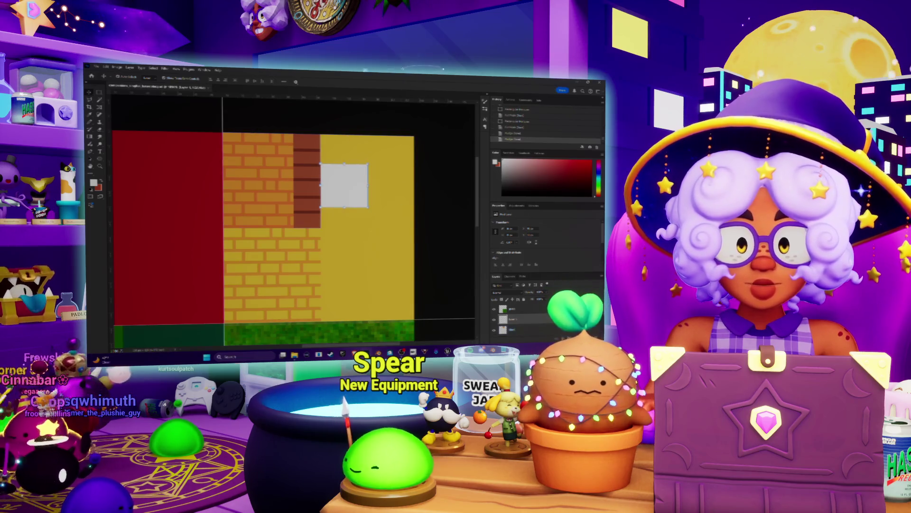
pyautogui.hotkey('alt', 'Tab')
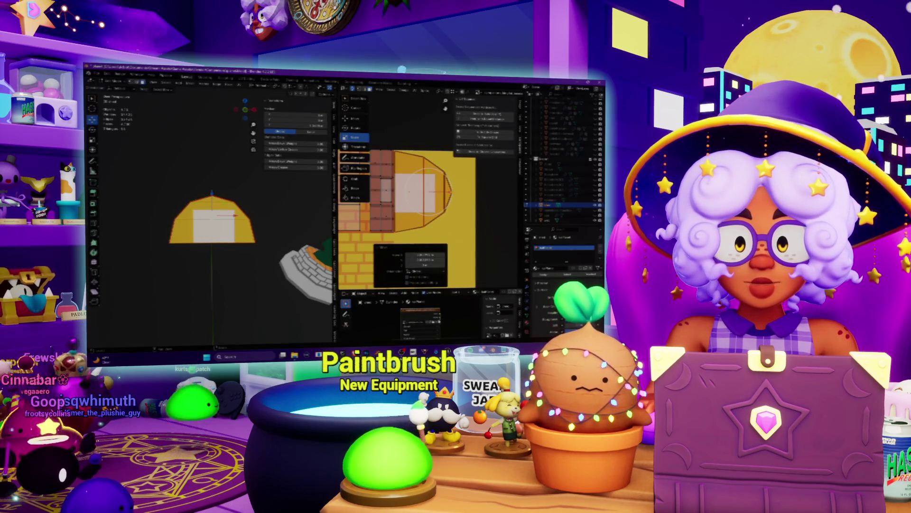
pyautogui.click(433, 321)
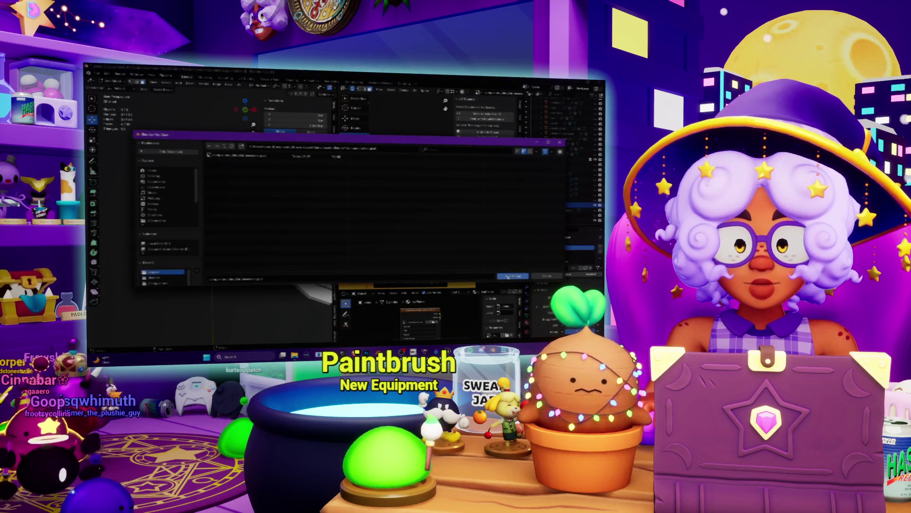
pyautogui.click(509, 275)
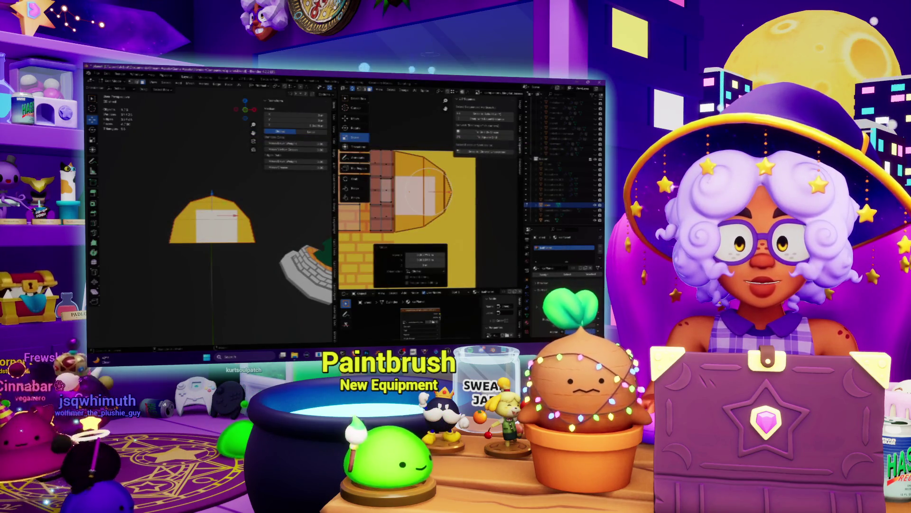
pyautogui.hotkey('alt', 'Tab')
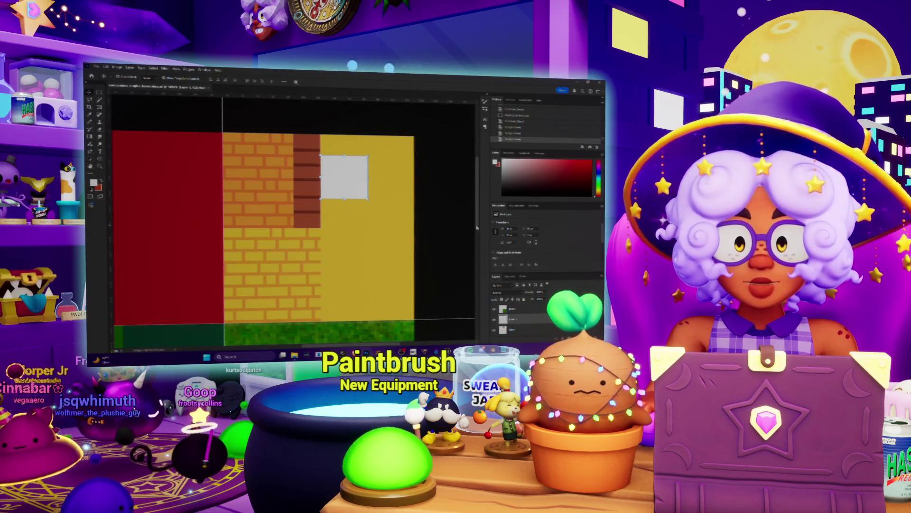
pyautogui.hotkey('alt', 'Tab')
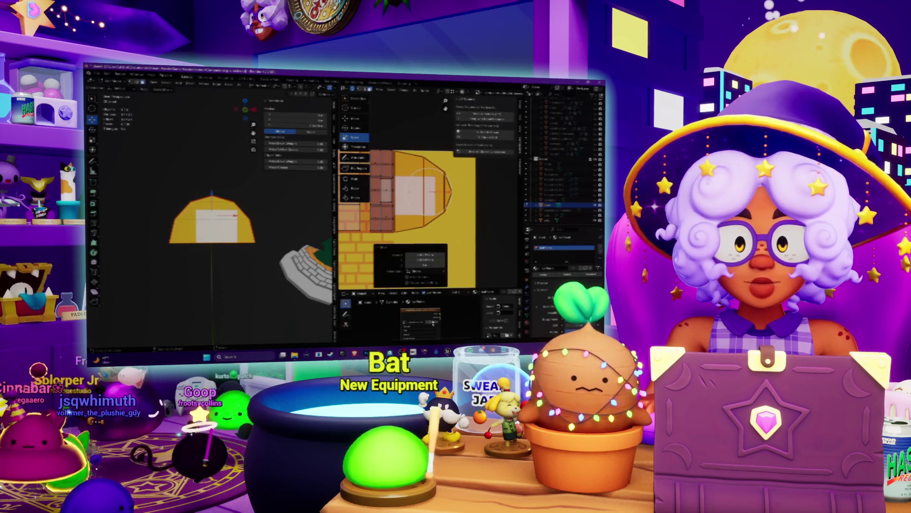
pyautogui.hotkey('alt', 'o')
pyautogui.click(513, 276)
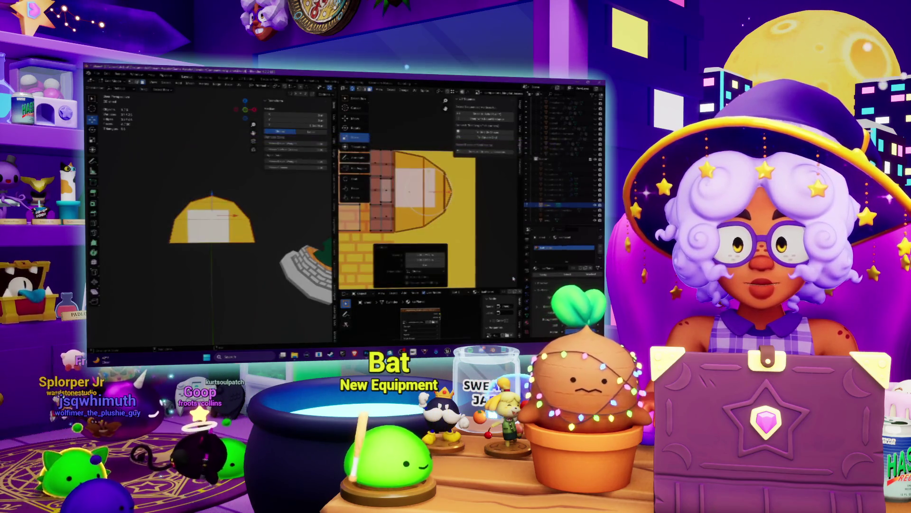
# - Reload the brick texture once more and start moving the hut's UVs over it
pyautogui.hotkey('alt', 'Tab')
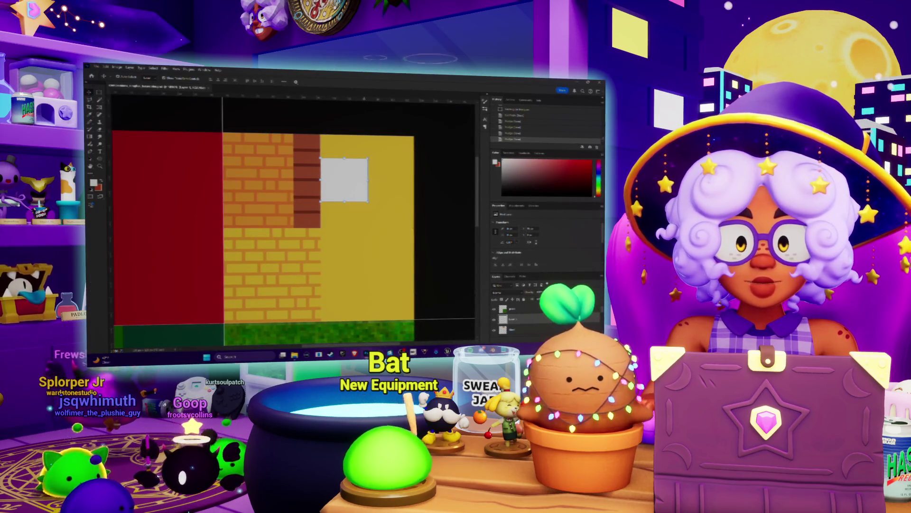
pyautogui.hotkey('alt', 'Tab')
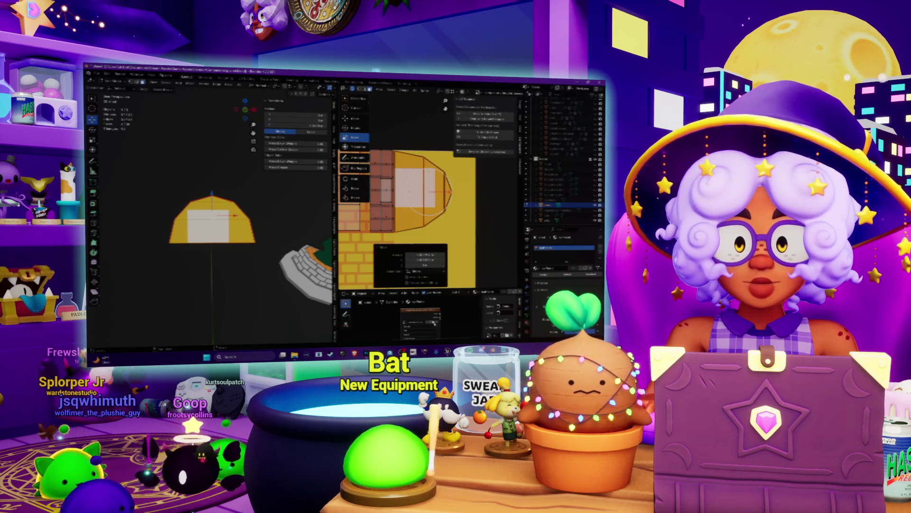
pyautogui.click(435, 322)
pyautogui.click(511, 277)
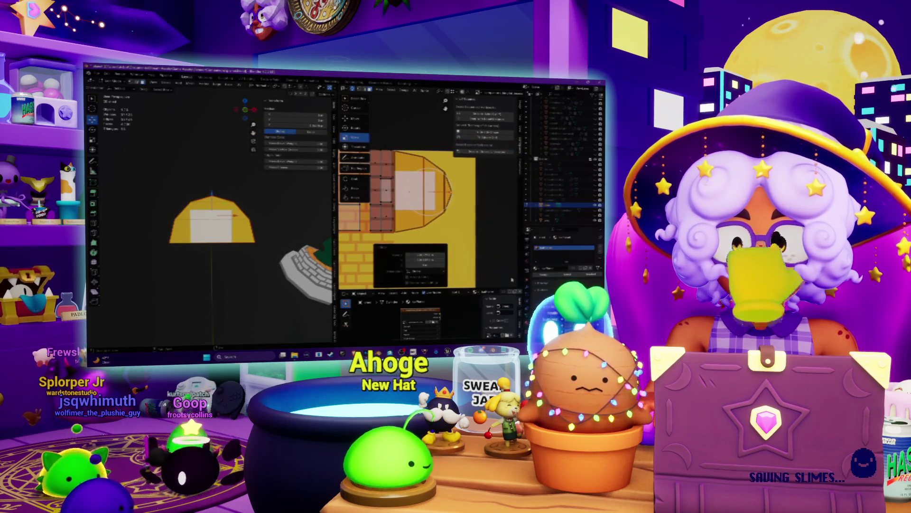
pyautogui.scroll(5, 209, 221)
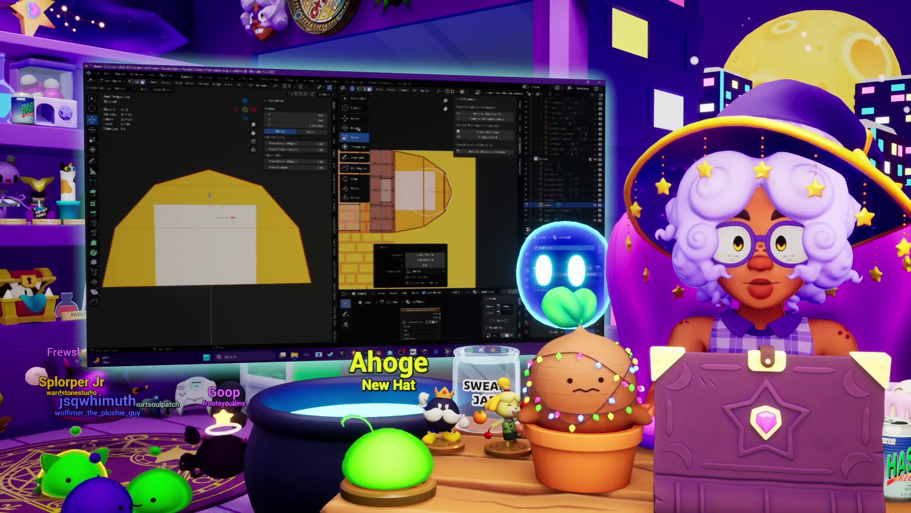
pyautogui.press('g')
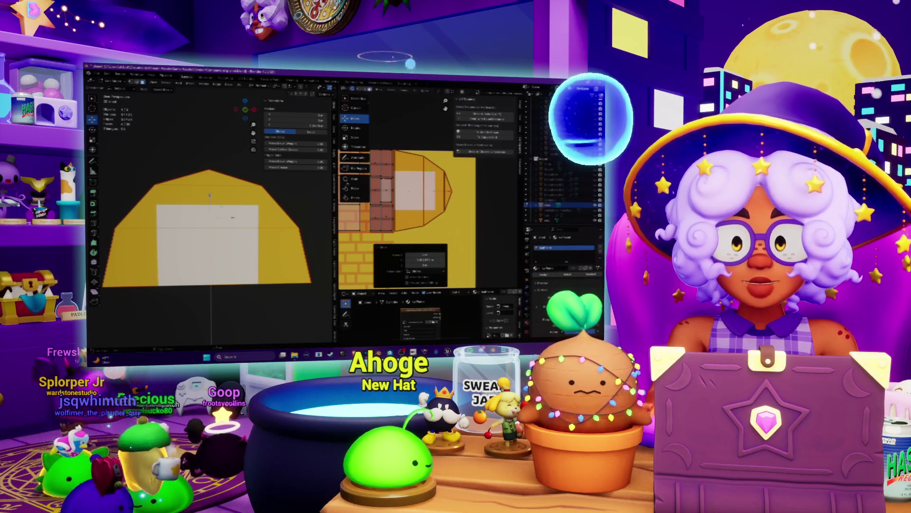
pyautogui.scroll(-5, 209, 221)
# - Widen the hut's UV island slightly to the right with the Scale tool, then frame the yellow dome
pyautogui.moveTo(213, 218); pyautogui.dragTo(216, 214, button='middle')
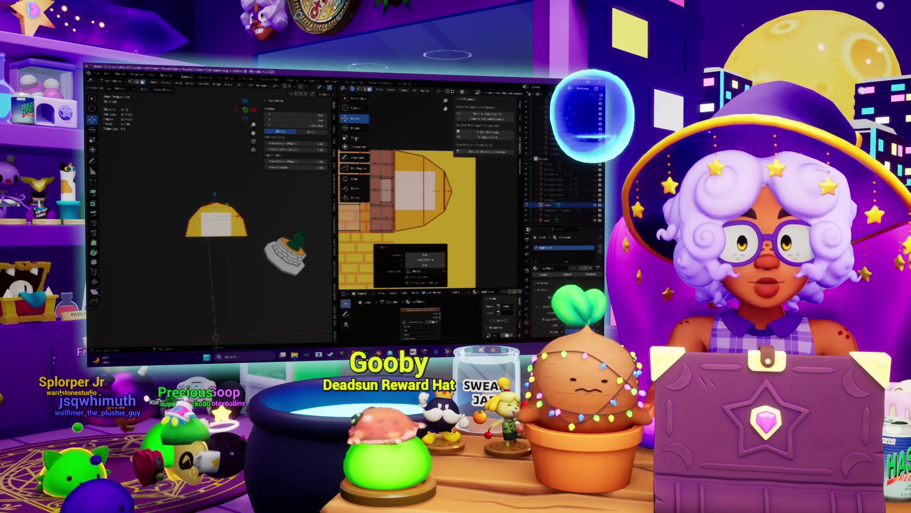
pyautogui.click(355, 137)
pyautogui.moveTo(465, 196); pyautogui.dragTo(479, 194)
pyautogui.click(355, 118)
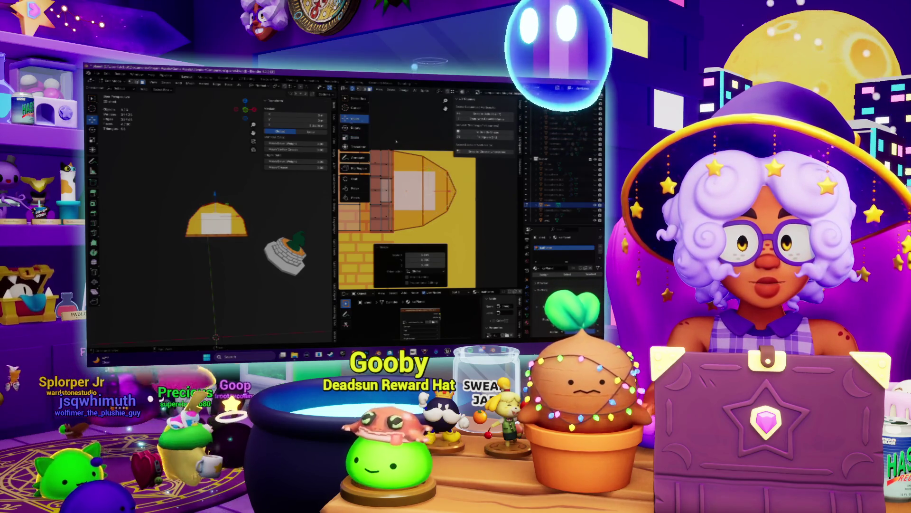
pyautogui.click(456, 191)
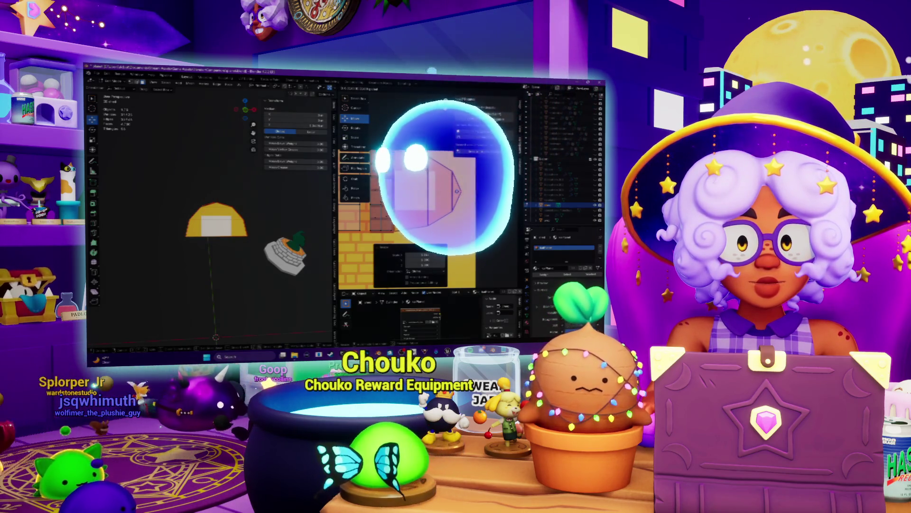
pyautogui.press('KP_Decimal')
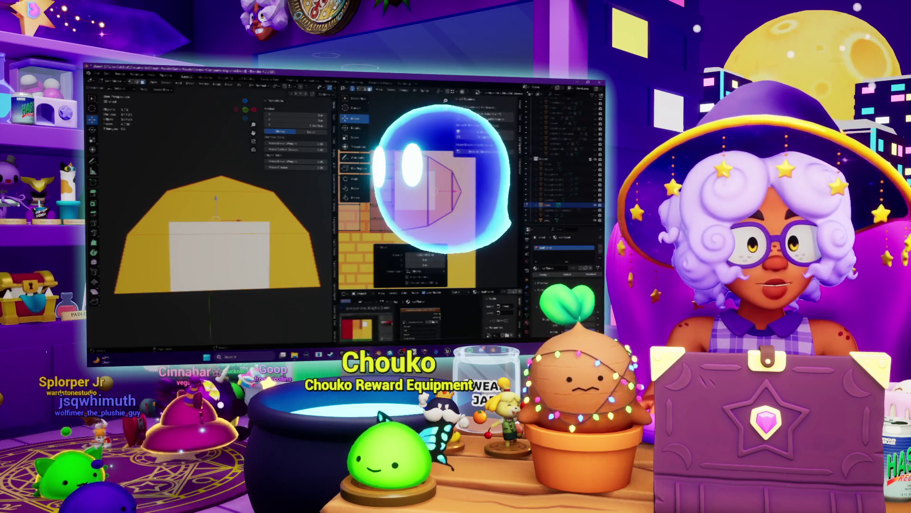
pyautogui.hotkey('alt', 'Tab')
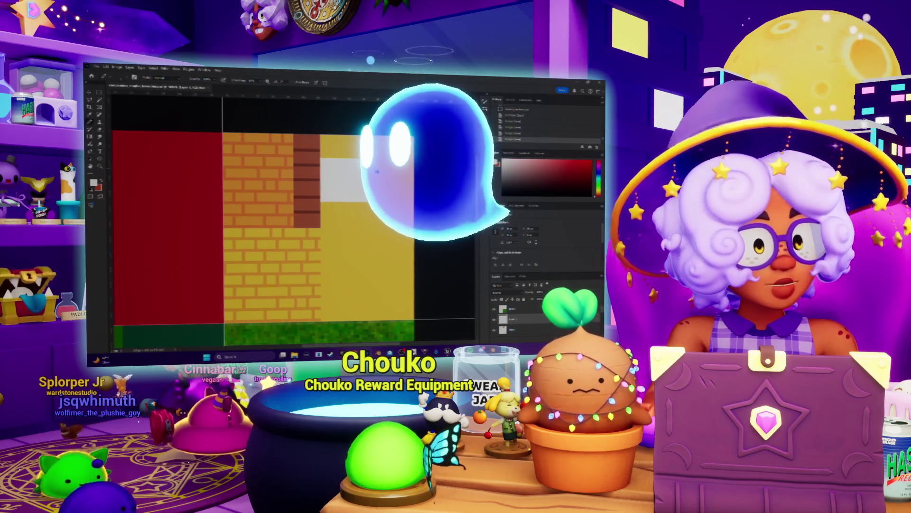
# - Paint a thin dark vertical bar beside the window square and reload the atlas onto the hut
pyautogui.press('i')
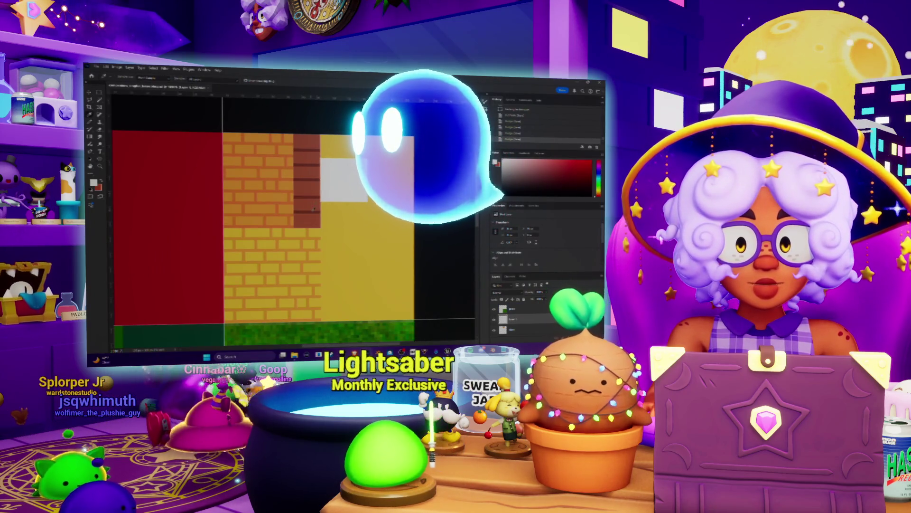
pyautogui.press('x')
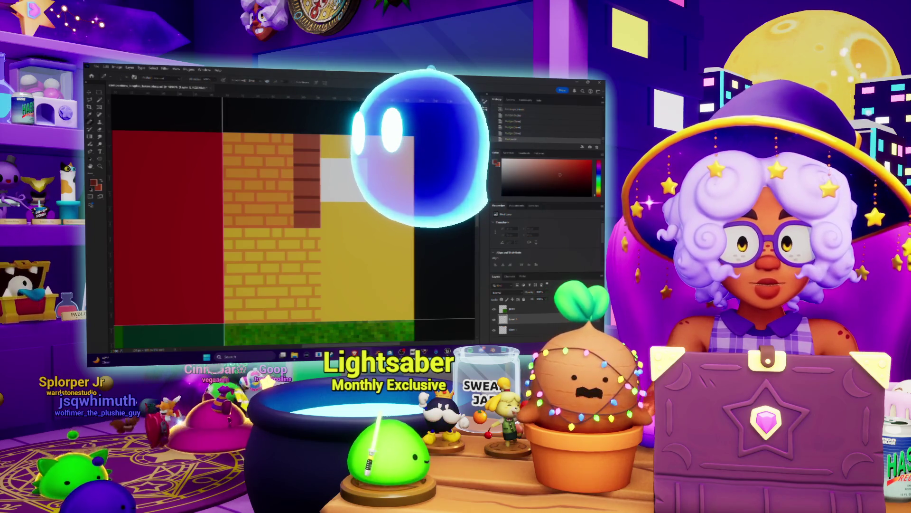
pyautogui.moveTo(380, 159); pyautogui.dragTo(382, 201)
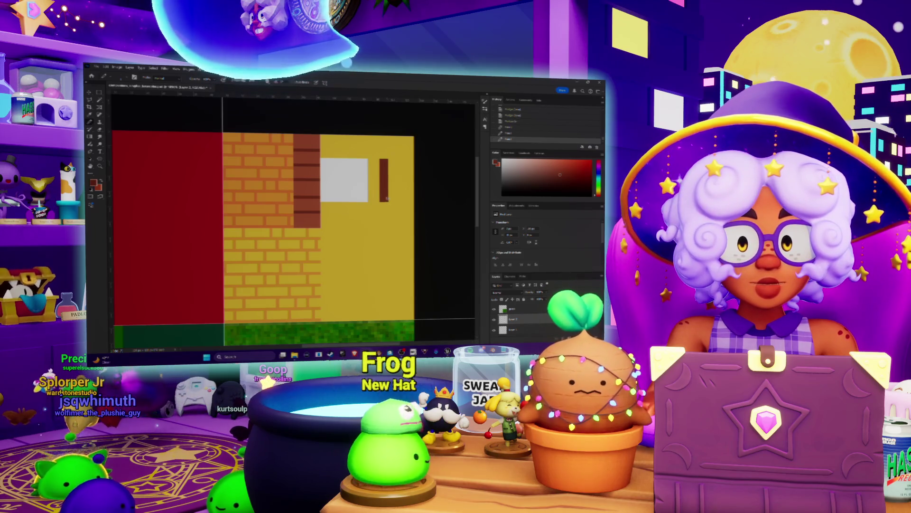
pyautogui.press('d')
pyautogui.click(386, 182)
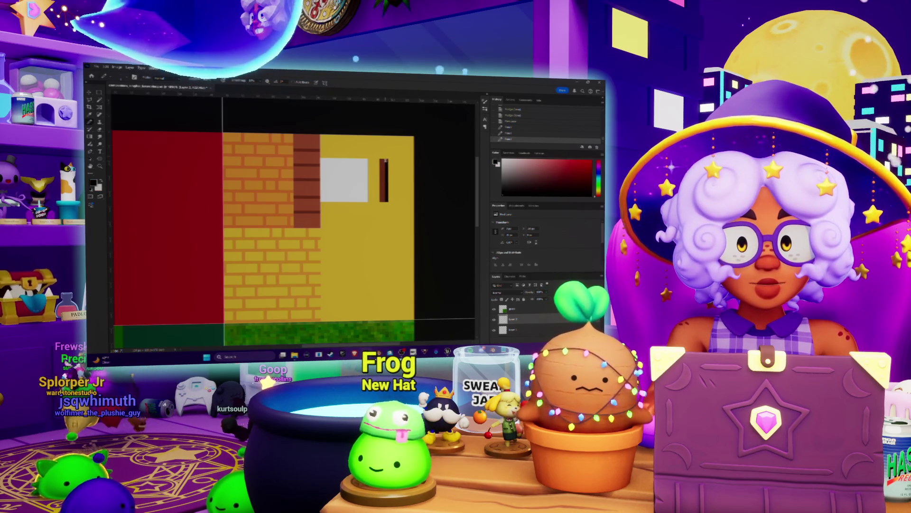
pyautogui.hotkey('alt', 'Tab')
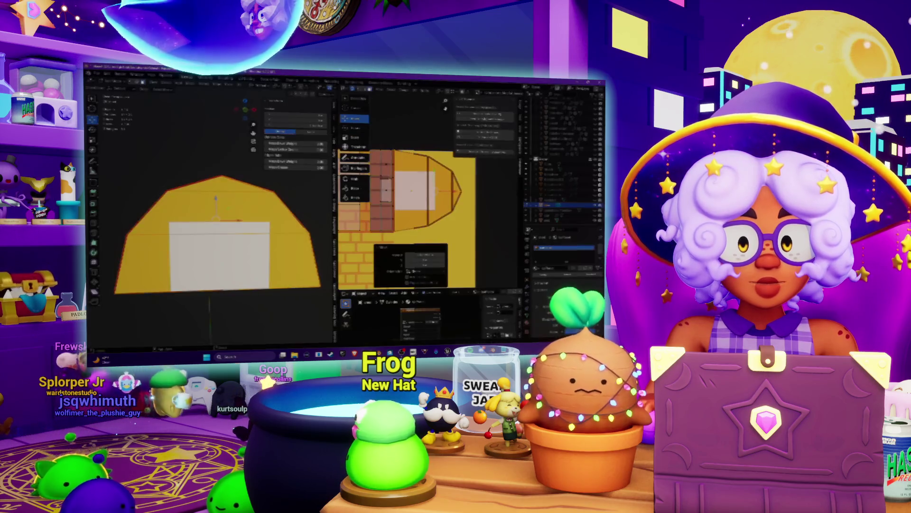
pyautogui.hotkey('alt', 'o')
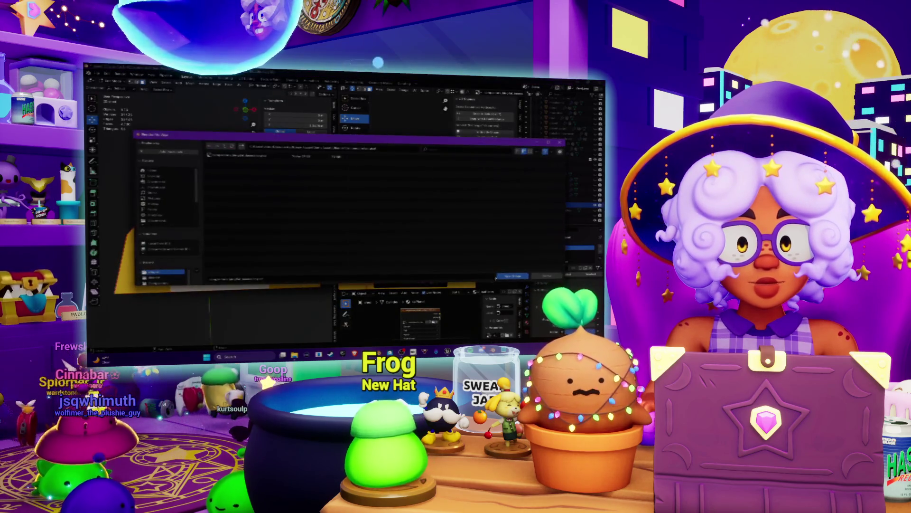
pyautogui.click(517, 277)
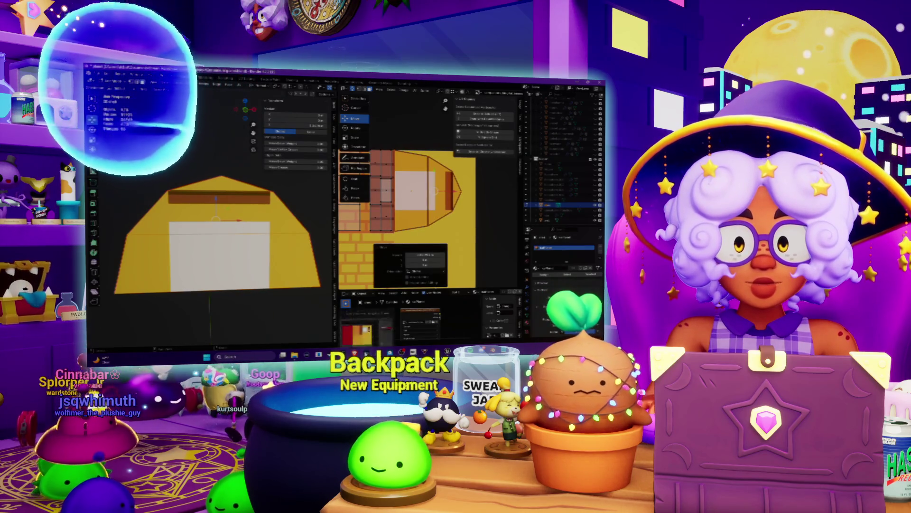
# - Marquee-select the brown door handle bar in the atlas and nudge it left
pyautogui.hotkey('alt', 'Tab')
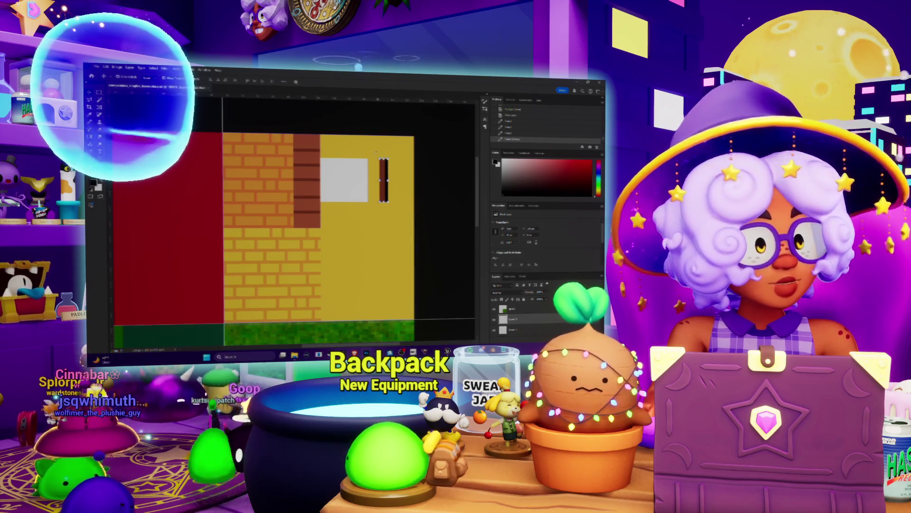
pyautogui.press('m')
pyautogui.moveTo(376, 152); pyautogui.dragTo(394, 210)
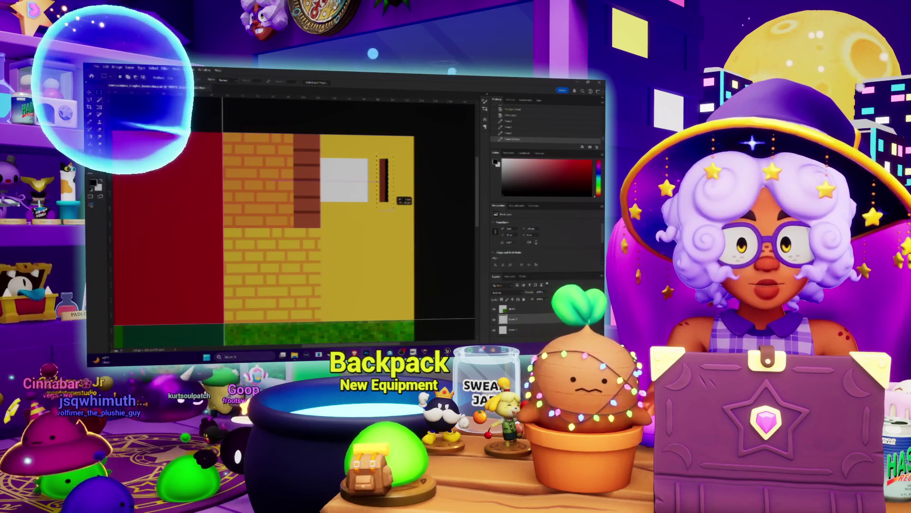
pyautogui.press('v')
pyautogui.press('Left')
pyautogui.press('Left')
pyautogui.press('Left')
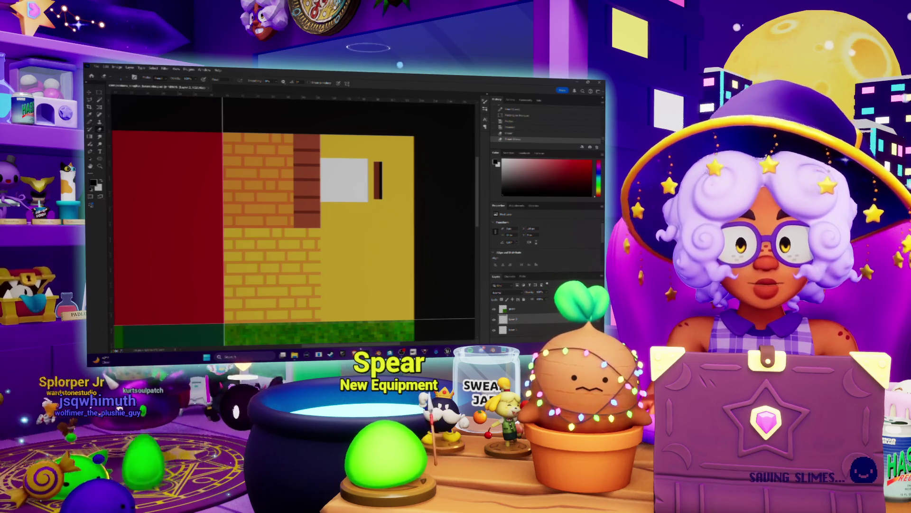
pyautogui.hotkey('alt', 'Tab')
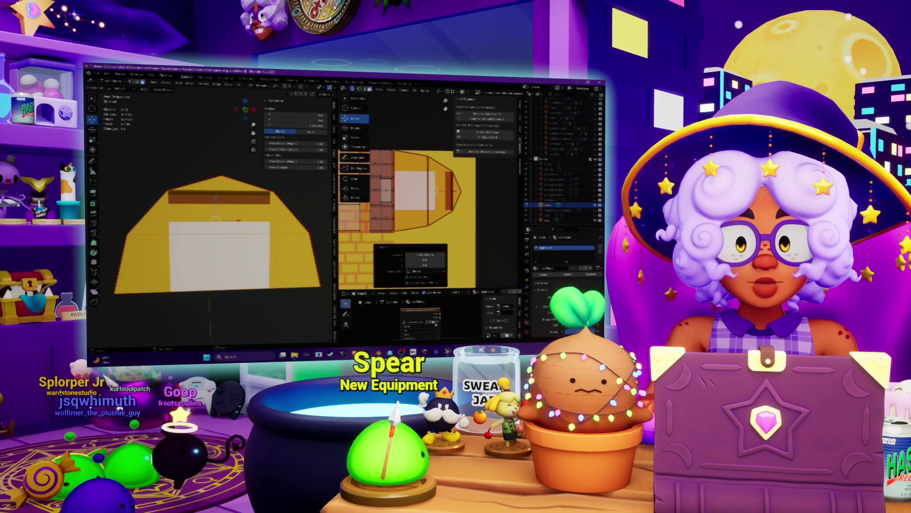
# - Reload the updated texture onto the hut and orbit out to see it
pyautogui.hotkey('ctrl', 'o')
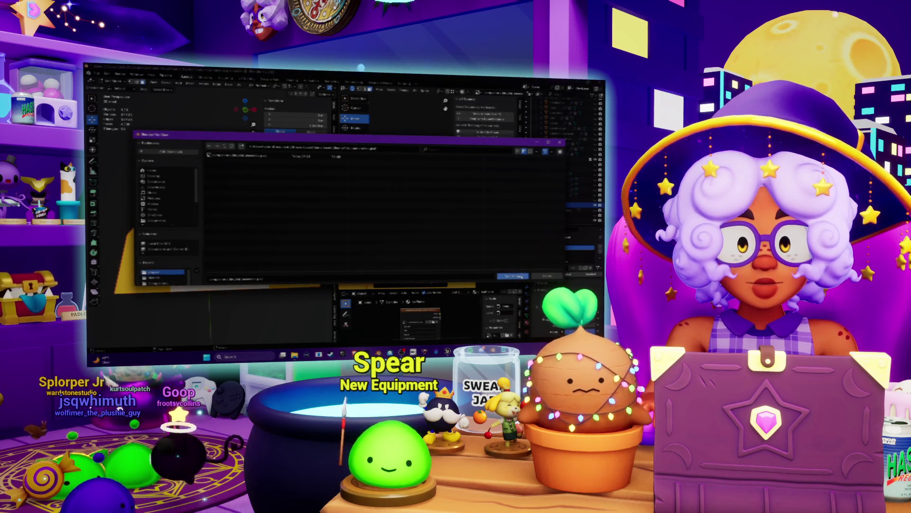
pyautogui.click(503, 276)
pyautogui.scroll(-5, 218, 237)
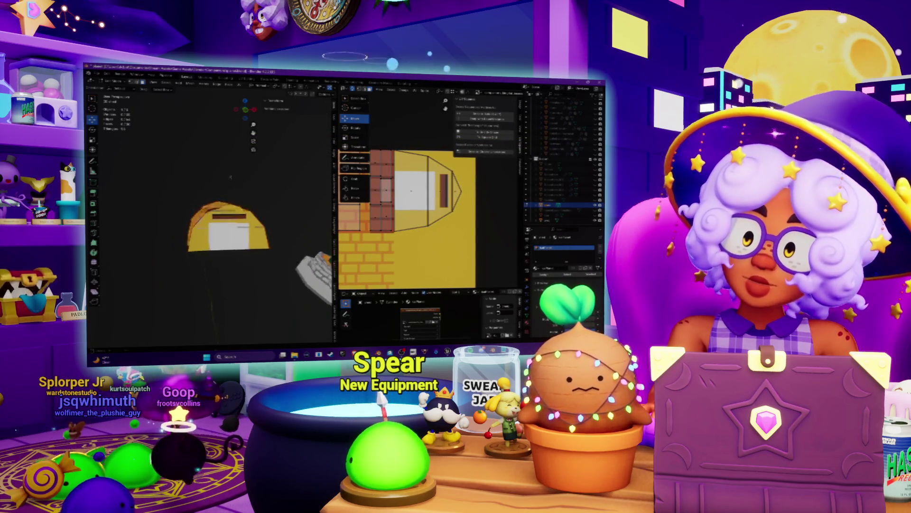
pyautogui.moveTo(219, 237); pyautogui.dragTo(238, 188, button='middle')
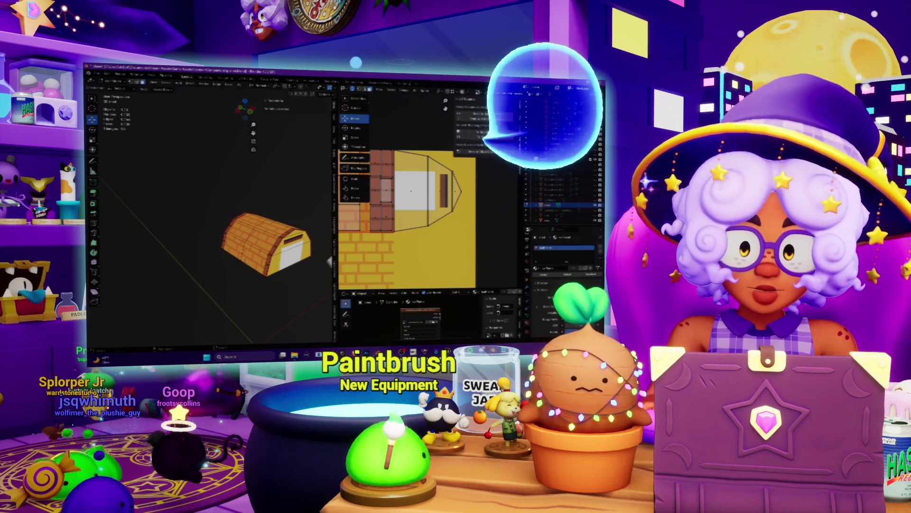
# - Select part of the dark door strip in Photoshop and shift it left
pyautogui.hotkey('alt', 'Tab')
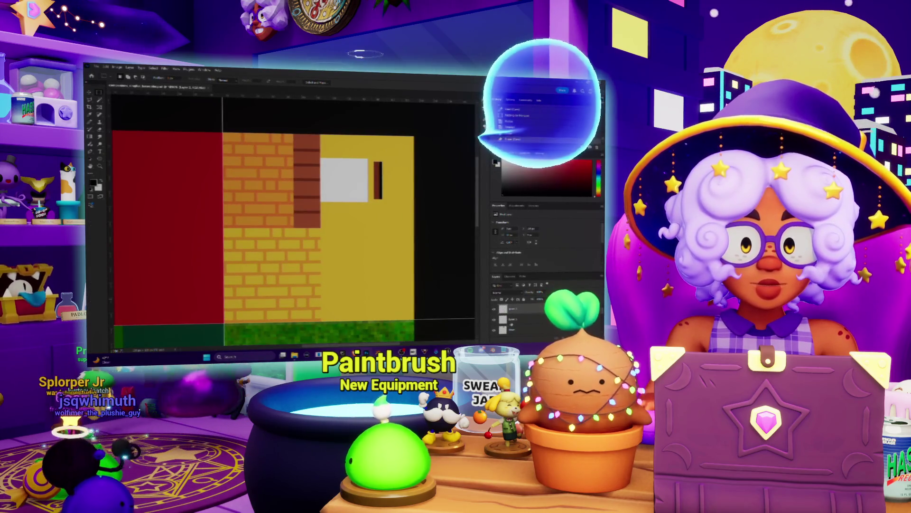
pyautogui.press('m')
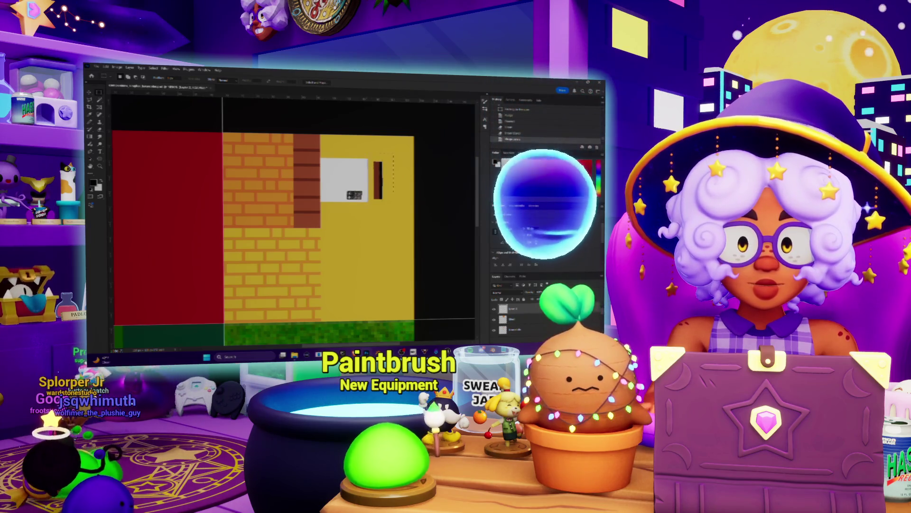
pyautogui.moveTo(394, 153); pyautogui.dragTo(355, 210)
pyautogui.press('v')
pyautogui.press('Left')
pyautogui.press('Left')
pyautogui.press('Left')
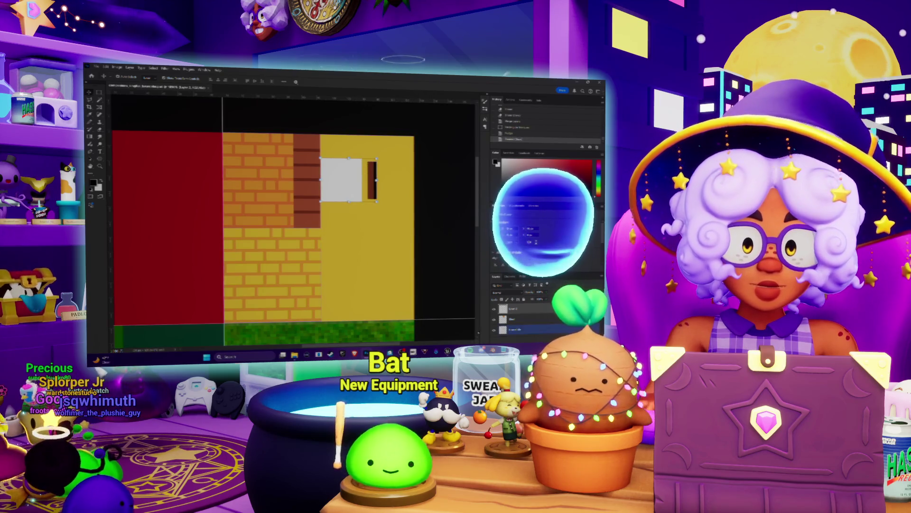
# - Reload the edited texture onto the hut and orbit to face it
pyautogui.hotkey('alt', 'Tab')
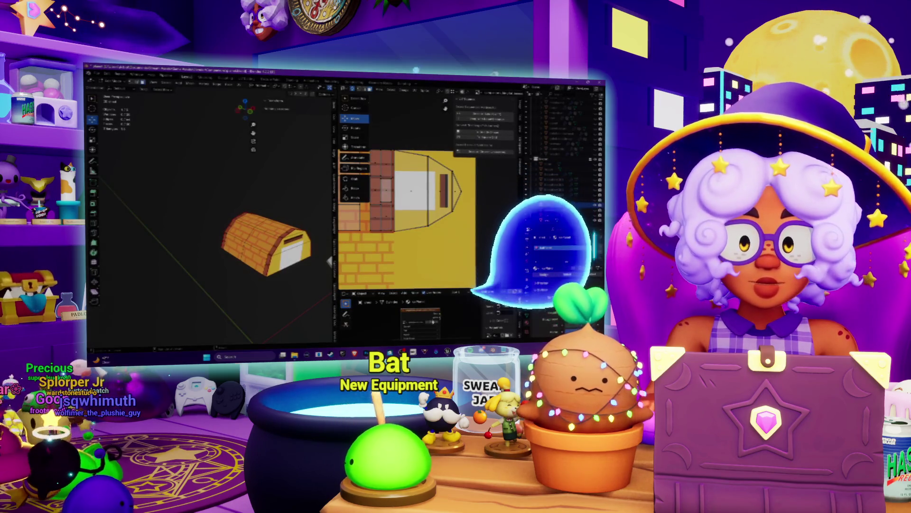
pyautogui.hotkey('alt', 'o')
pyautogui.click(513, 277)
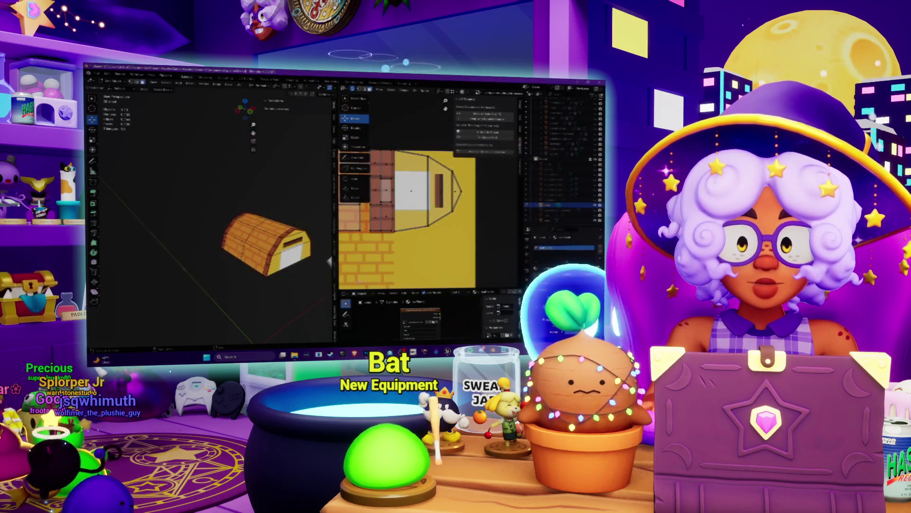
pyautogui.moveTo(309, 257); pyautogui.dragTo(285, 262, button='middle')
pyautogui.scroll(-4, 284, 258)
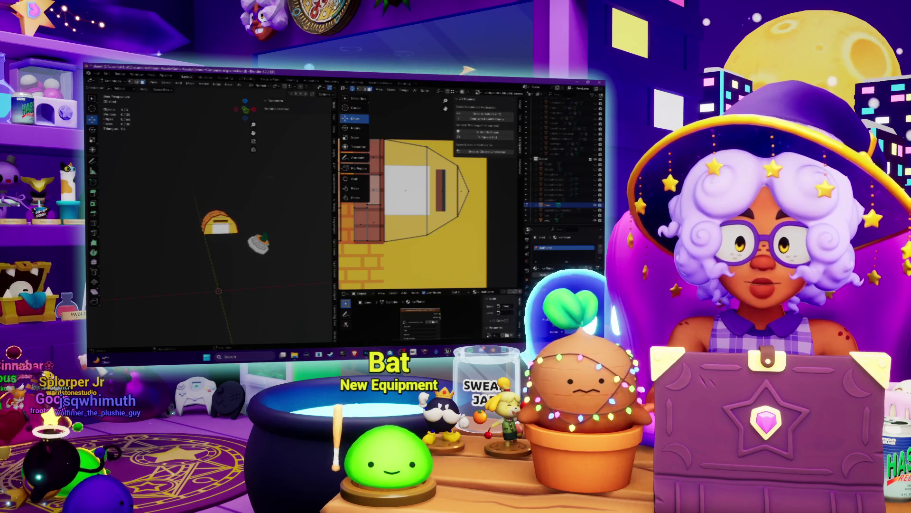
pyautogui.scroll(2, 284, 257)
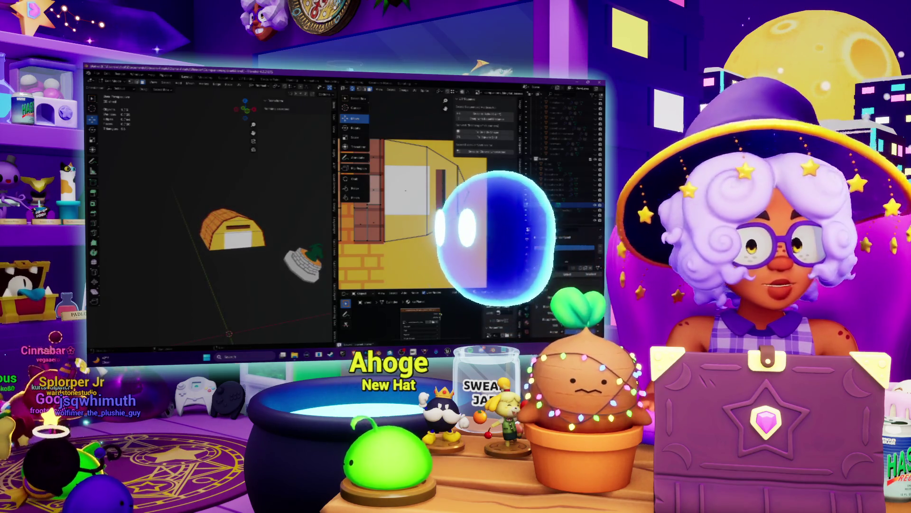
pyautogui.hotkey('alt', 'Tab')
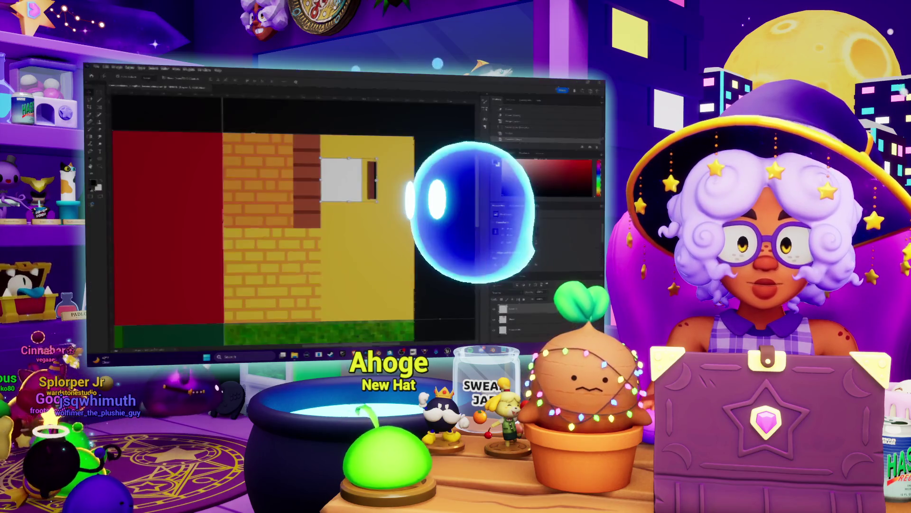
# - Zoom into the window tile and draw several vertical pencil bars across the white window
pyautogui.keyDown('alt'); pyautogui.scroll(-5, 296, 178); pyautogui.keyUp('alt')
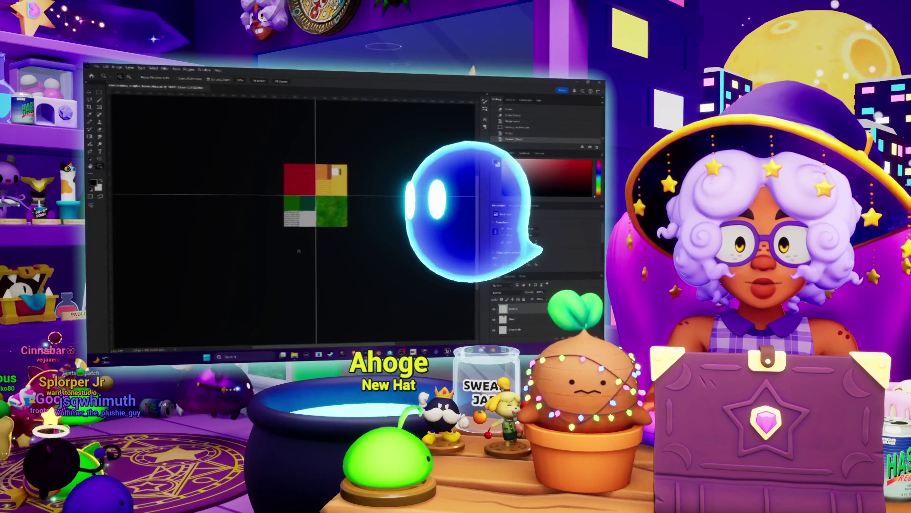
pyautogui.keyDown('alt'); pyautogui.scroll(4, 351, 159); pyautogui.keyUp('alt')
pyautogui.keyDown('alt'); pyautogui.scroll(4, 356, 164); pyautogui.keyUp('alt')
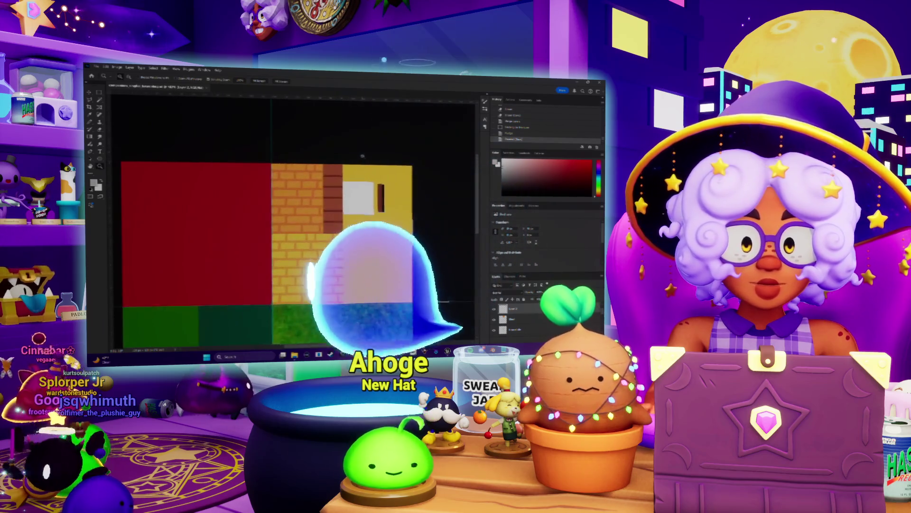
pyautogui.press('b')
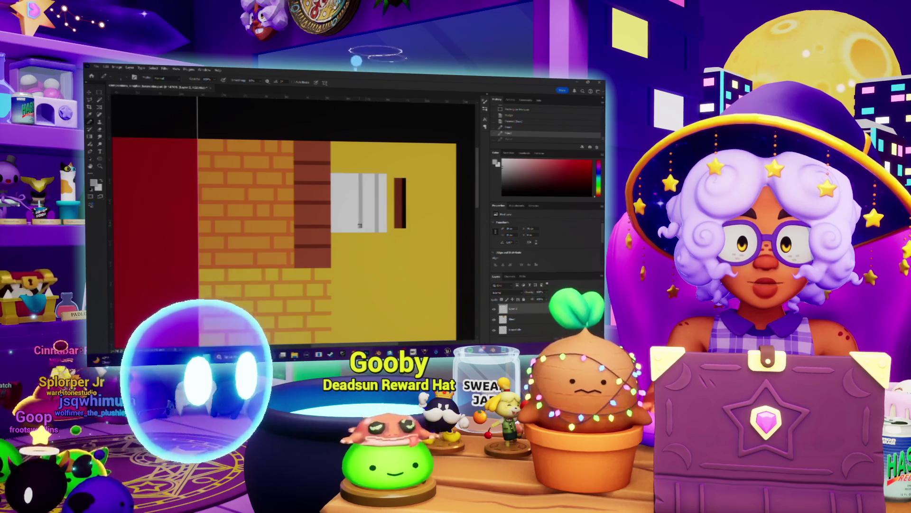
pyautogui.click(345, 184)
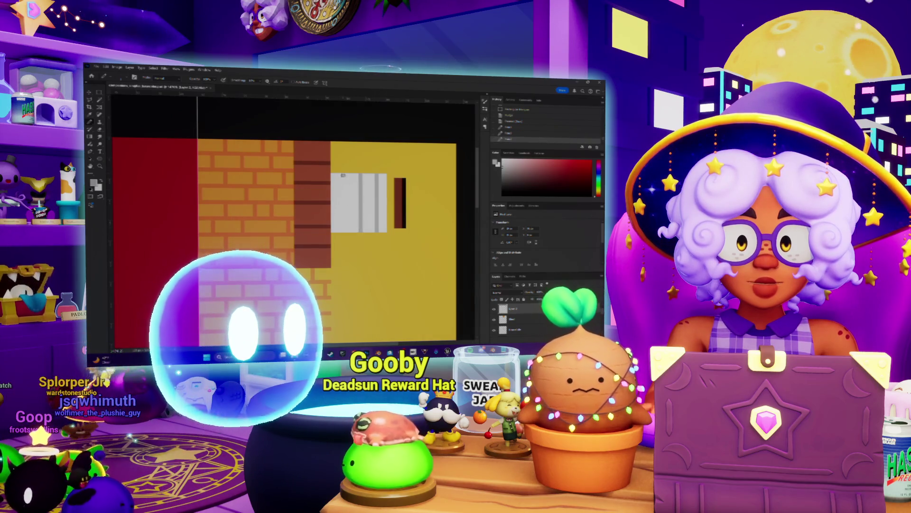
pyautogui.keyDown('shift'); pyautogui.click(346, 226); pyautogui.keyUp('shift')
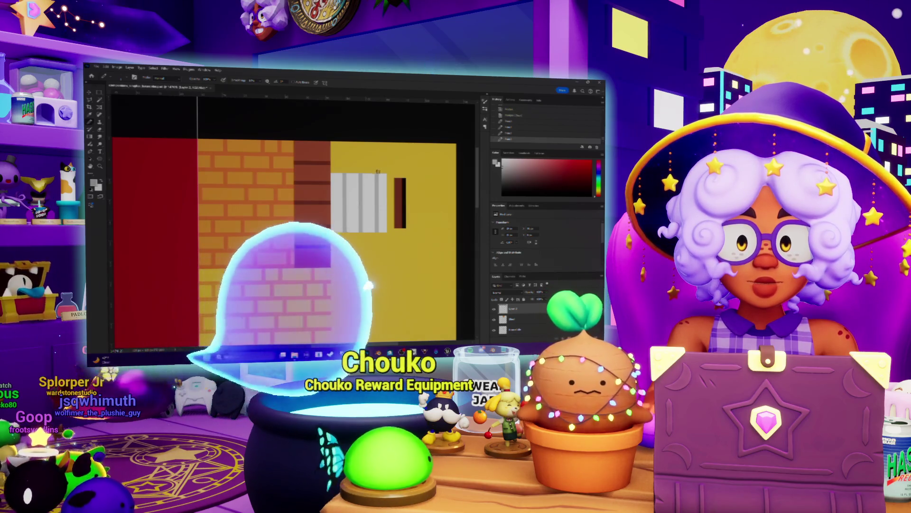
pyautogui.keyDown('shift'); pyautogui.click(342, 175); pyautogui.keyUp('shift')
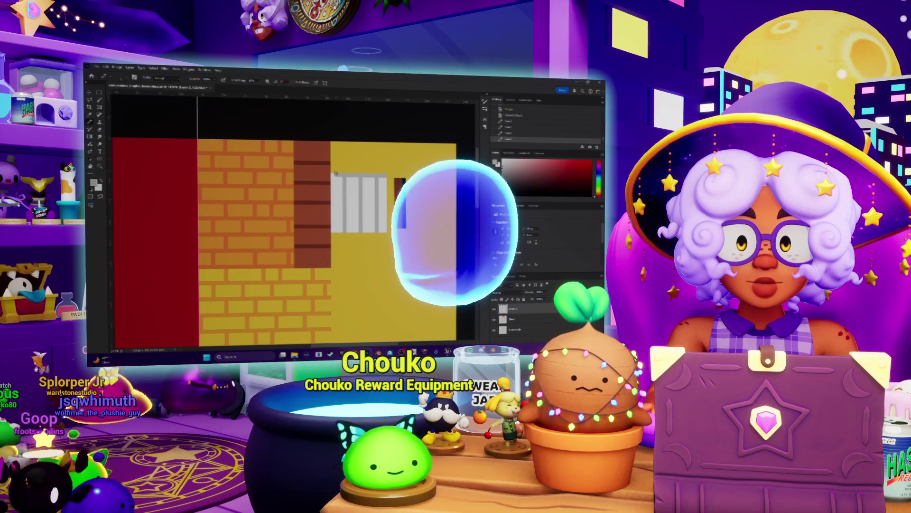
pyautogui.keyDown('shift'); pyautogui.click(382, 230); pyautogui.keyUp('shift')
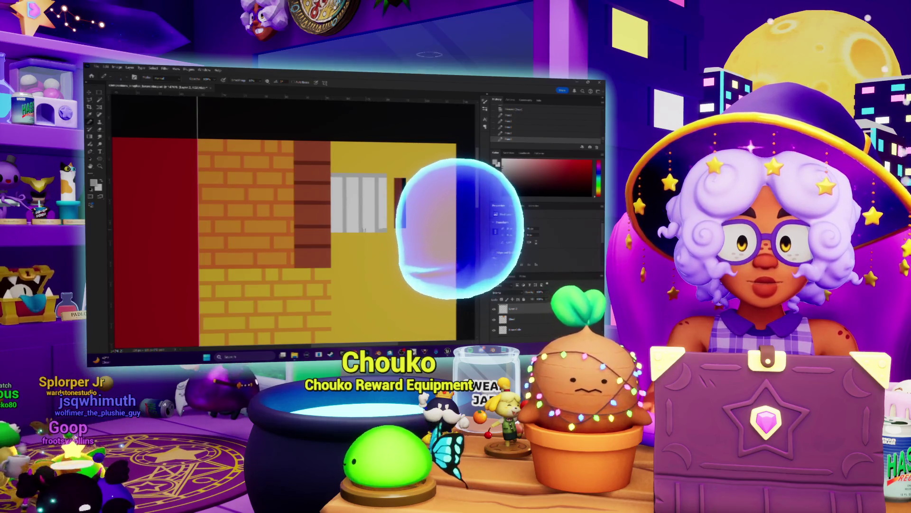
pyautogui.keyDown('shift'); pyautogui.click(333, 228); pyautogui.keyUp('shift')
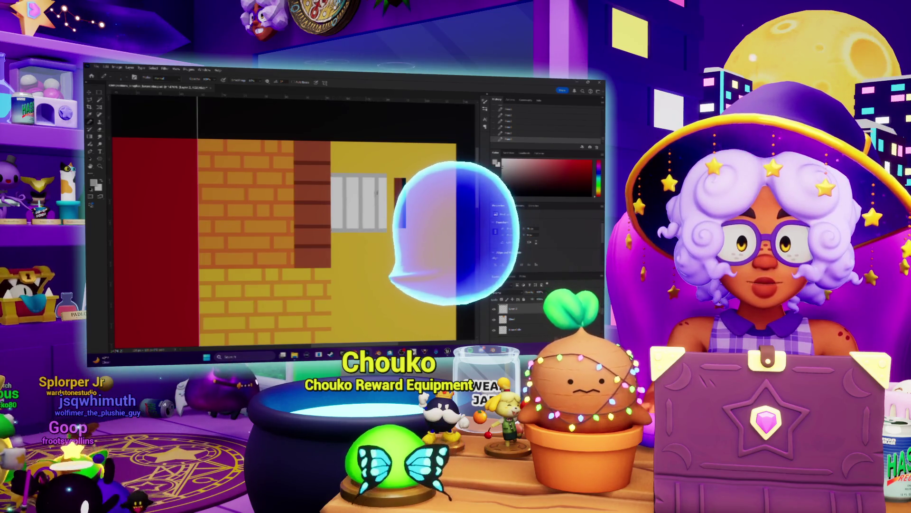
pyautogui.hotkey('alt', 'Tab')
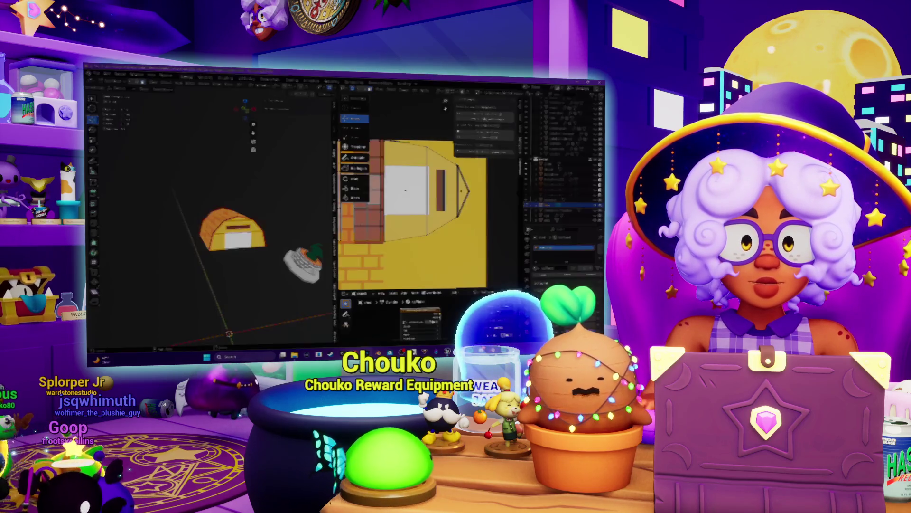
# - Reload the updated atlas so the hut's window shows grey bars, and bring the striped dome back
pyautogui.click(433, 322)
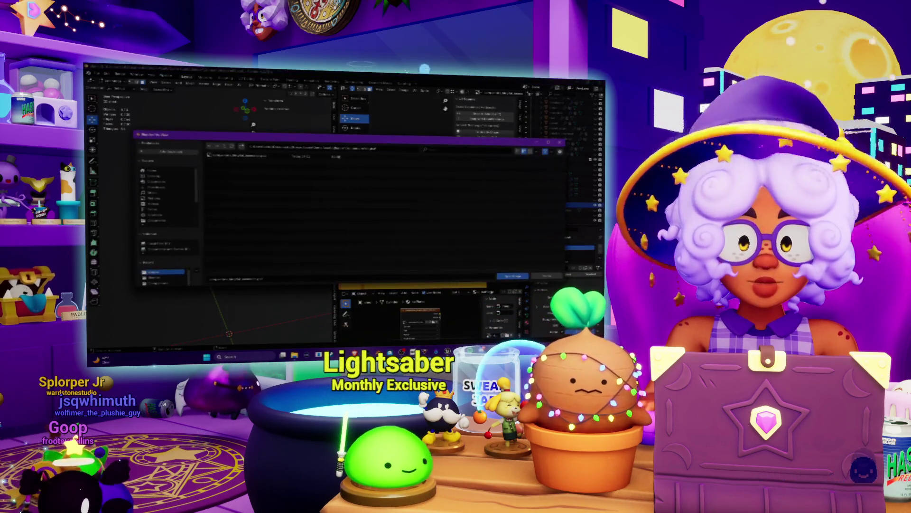
pyautogui.click(507, 278)
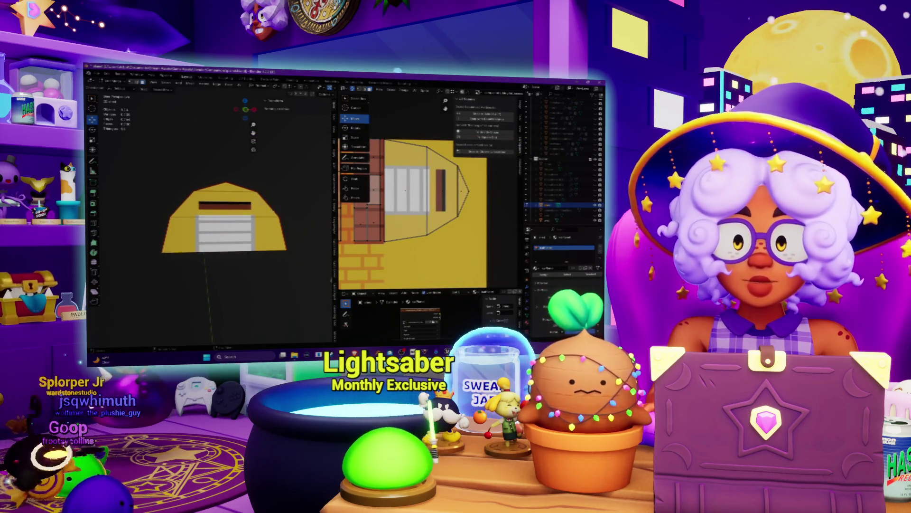
pyautogui.moveTo(224, 237)
pyautogui.mouseDown(button='middle')
pyautogui.moveTo(256, 199)
pyautogui.moveTo(229, 213)
pyautogui.moveTo(195, 214)
pyautogui.mouseUp(button='middle')
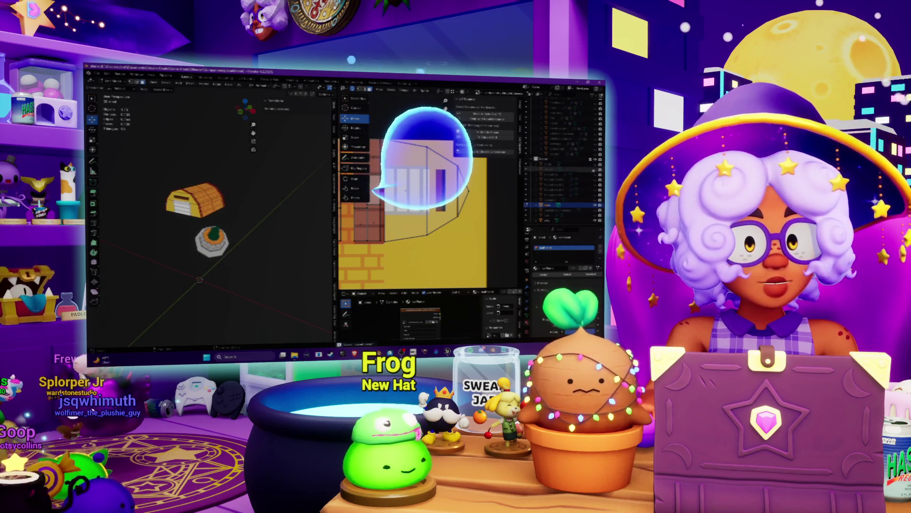
pyautogui.hotkey('ctrl', 'v')
# - Switch to Object Mode and select only the small hut object
pyautogui.moveTo(199, 214); pyautogui.dragTo(207, 210, button='middle')
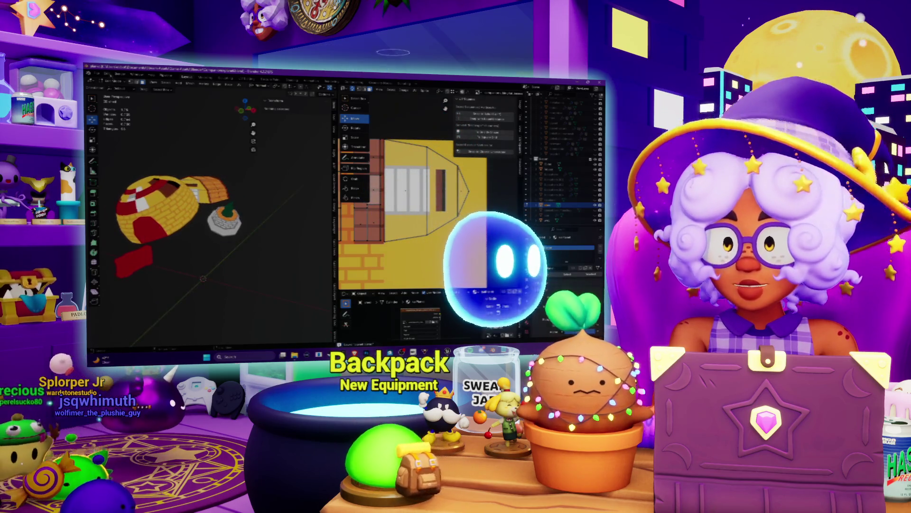
pyautogui.click(112, 81)
pyautogui.click(117, 93)
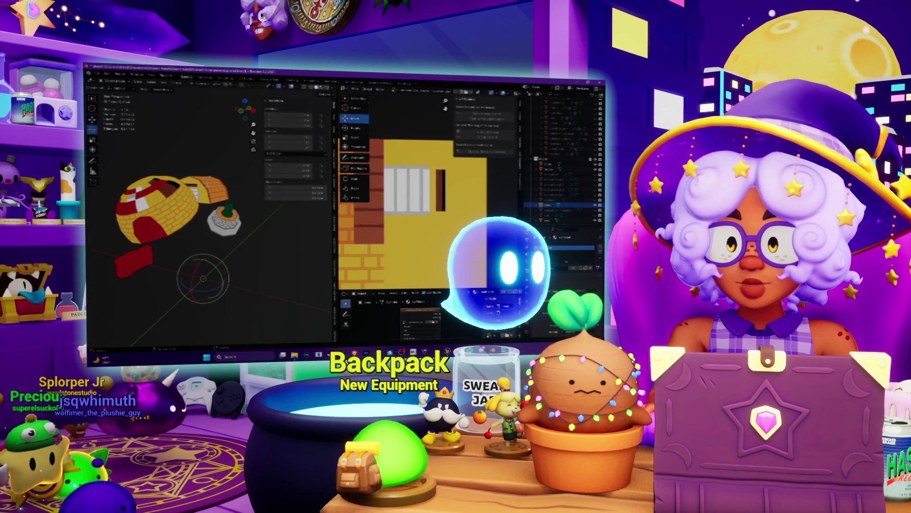
pyautogui.scroll(-2, 209, 214)
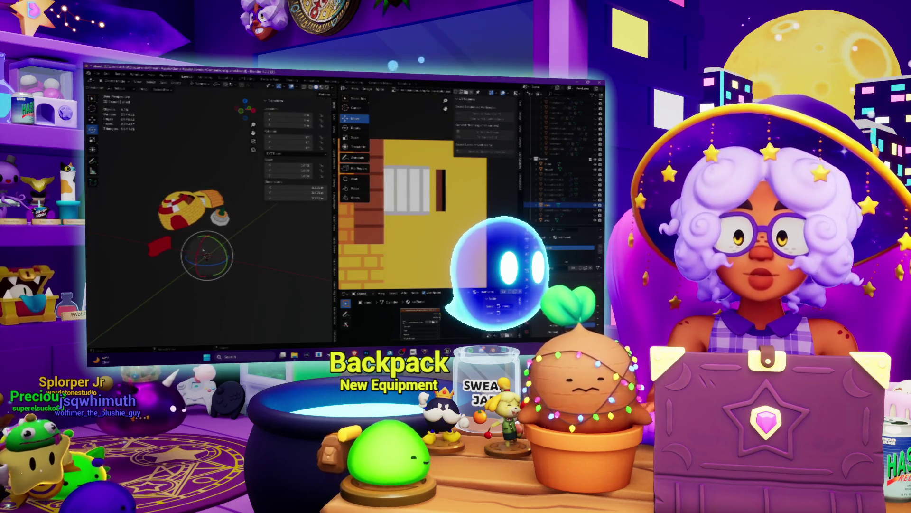
pyautogui.hotkey('alt', 'a')
pyautogui.click(217, 202)
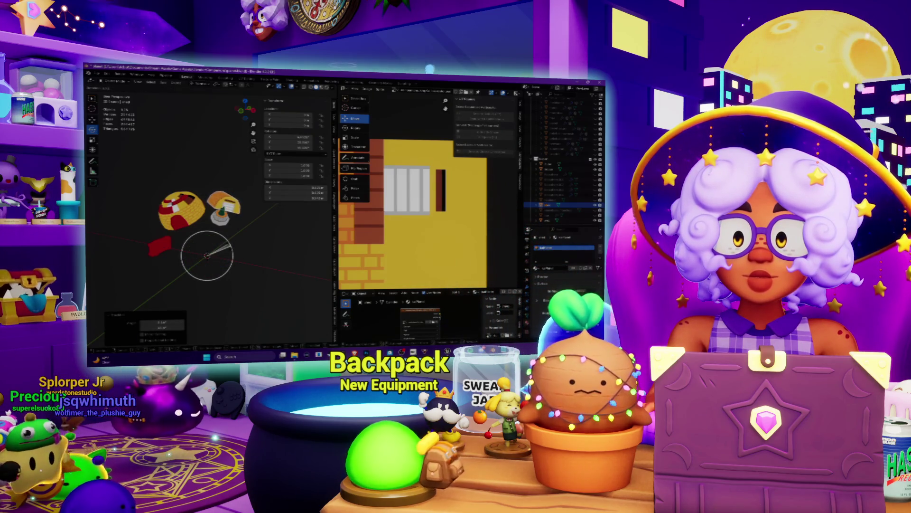
# - Orbit closer to the brick hut, zoom out over the whole atlas, and go to Photoshop
pyautogui.moveTo(229, 247)
pyautogui.mouseDown(button='middle')
pyautogui.moveTo(200, 219)
pyautogui.moveTo(204, 206)
pyautogui.mouseUp(button='middle')
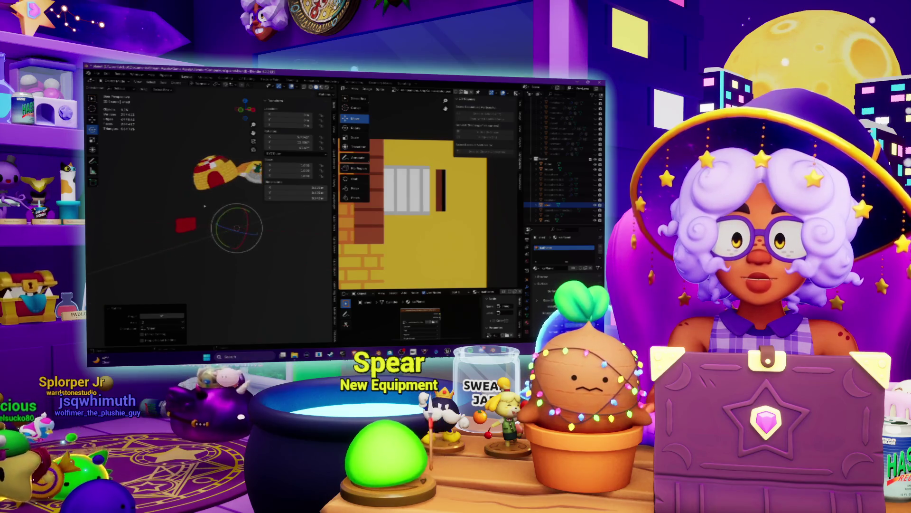
pyautogui.moveTo(242, 149); pyautogui.dragTo(232, 189, button='middle')
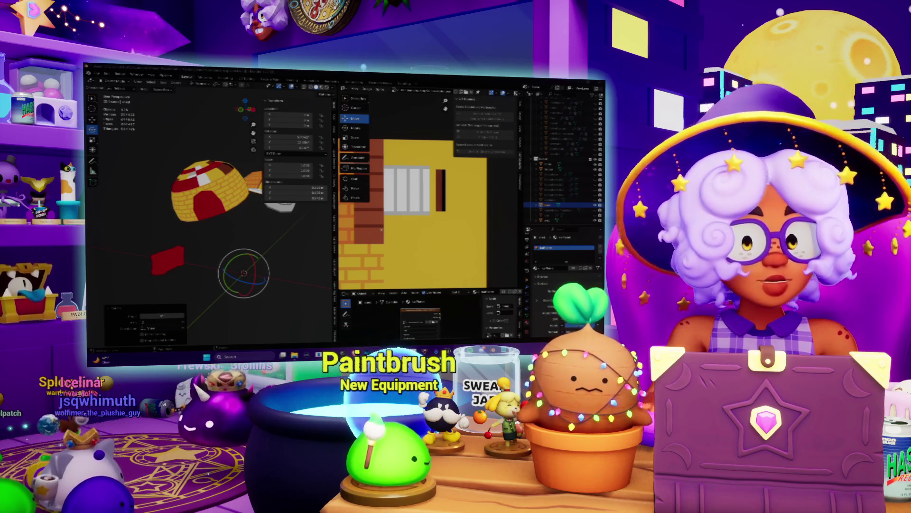
pyautogui.scroll(-4, 391, 222)
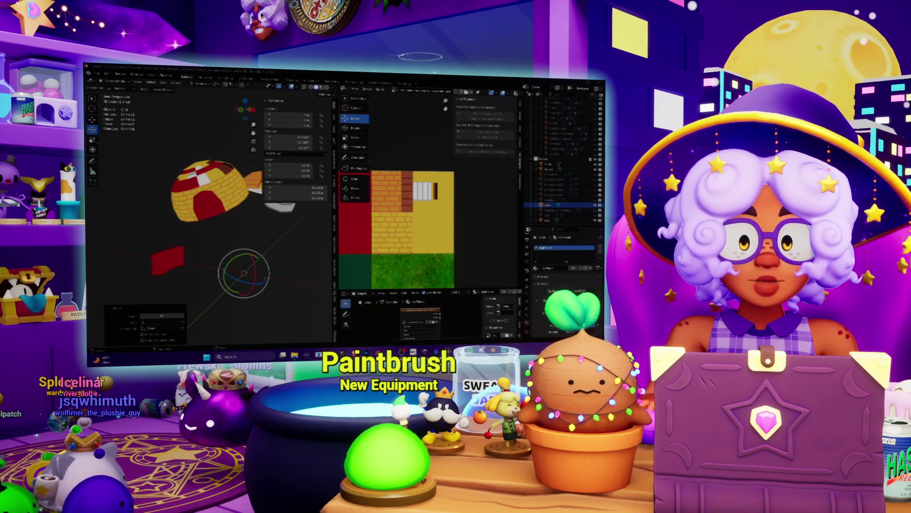
pyautogui.hotkey('alt', 'Tab')
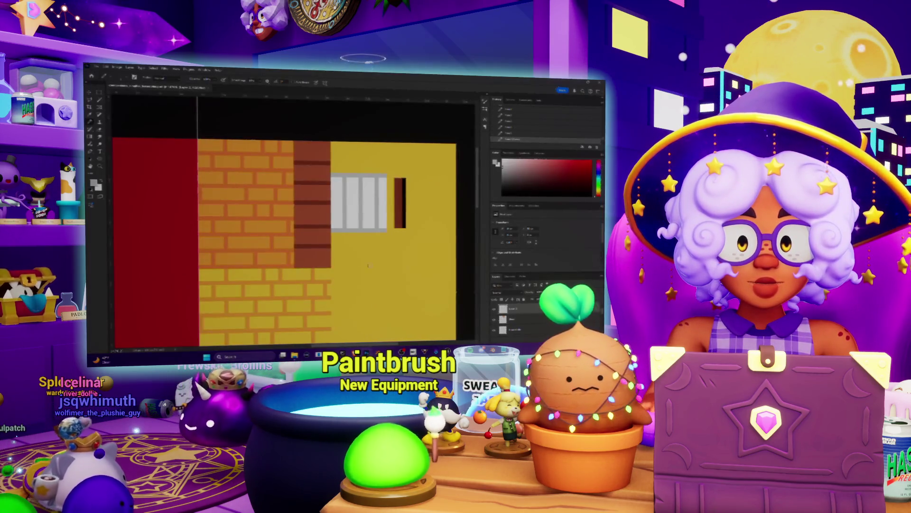
# - Zoom out on the Photoshop atlas to reveal the green ground band, then return to Blender
pyautogui.scroll(-1, 285, 223)
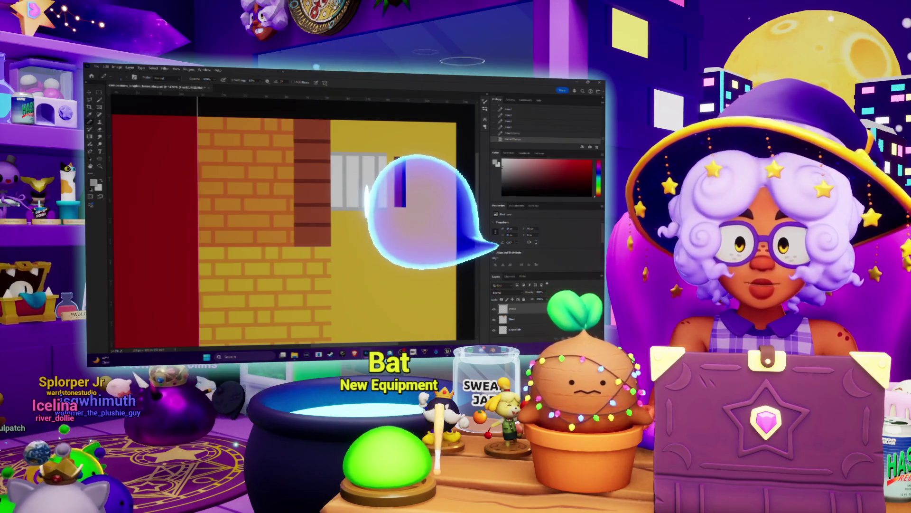
pyautogui.press('z')
pyautogui.keyDown('alt'); pyautogui.click(346, 212); pyautogui.keyUp('alt')
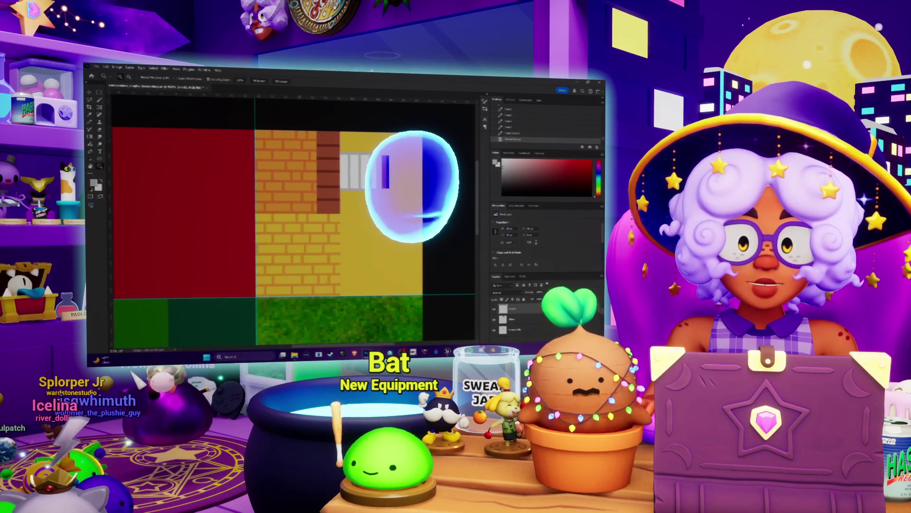
pyautogui.hotkey('alt', 'Tab')
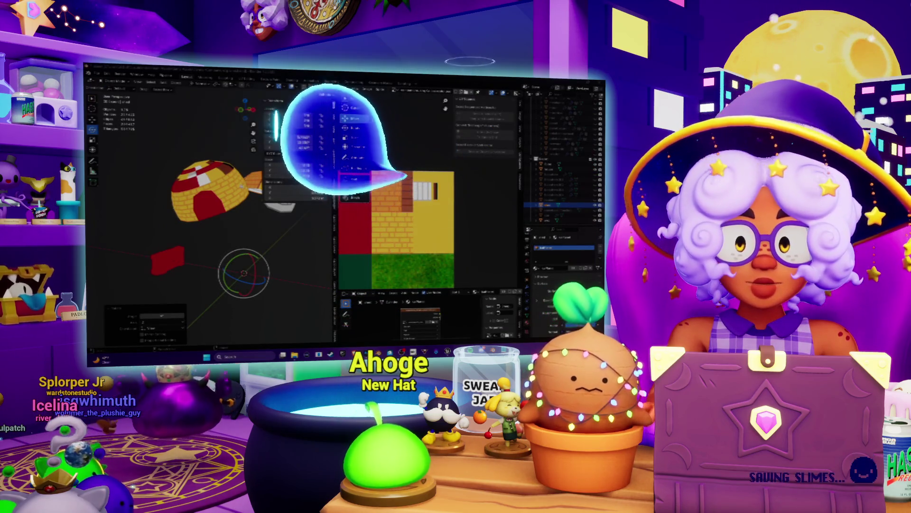
# - Select the hut part in Edit Mode and move its striped UV island onto the brick tiles
pyautogui.click(553, 168)
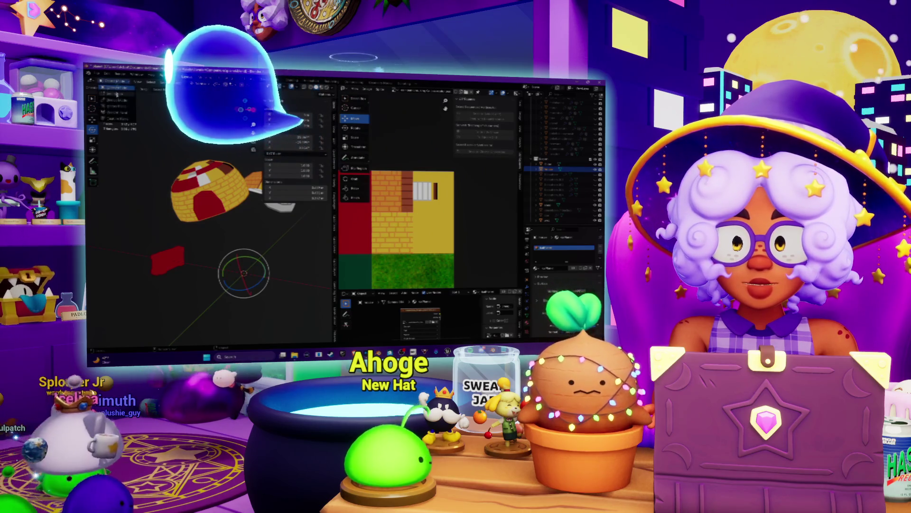
pyautogui.press('Tab')
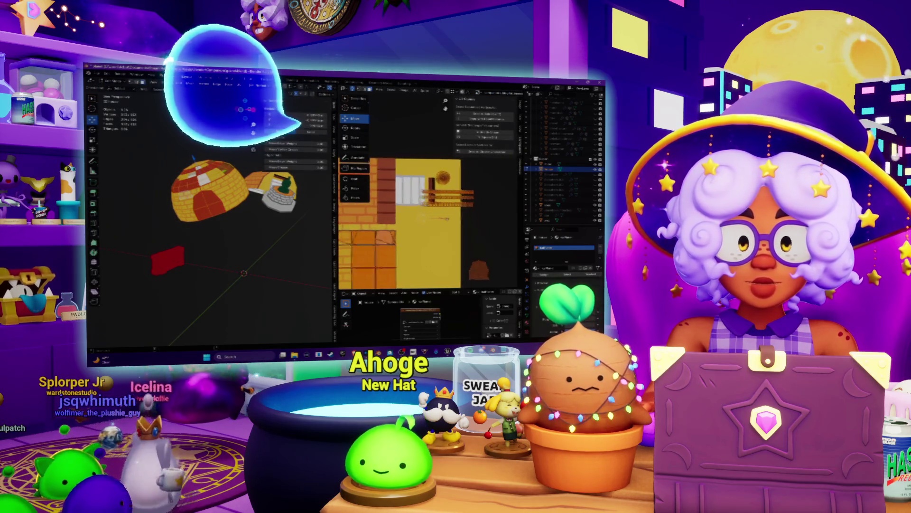
pyautogui.scroll(2, 457, 222)
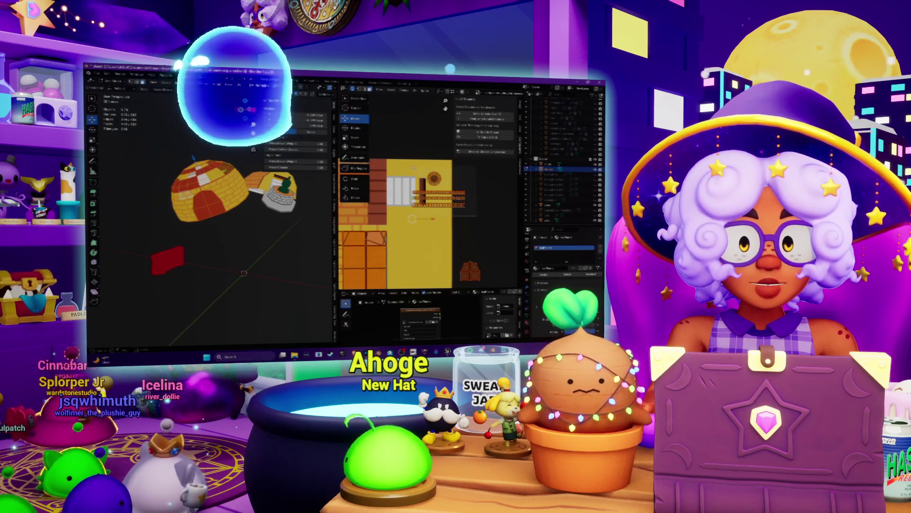
pyautogui.press('a')
pyautogui.press('g')
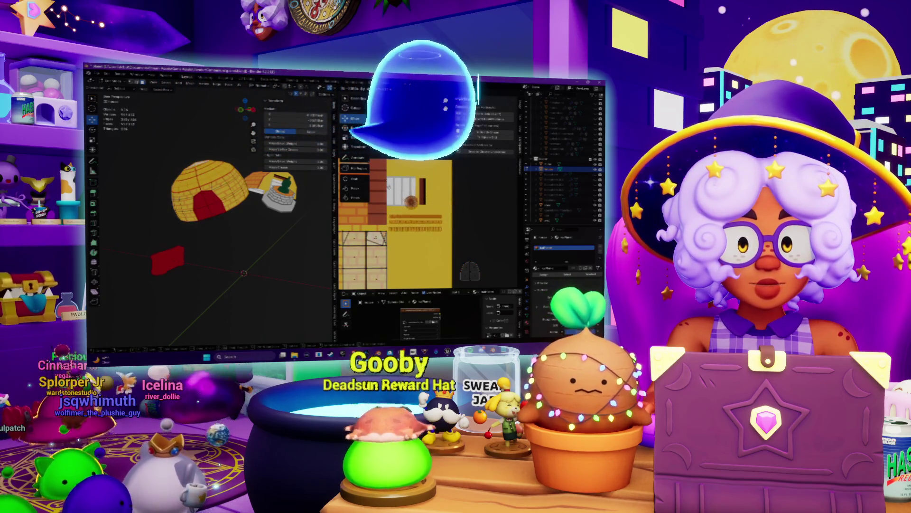
pyautogui.press('Return')
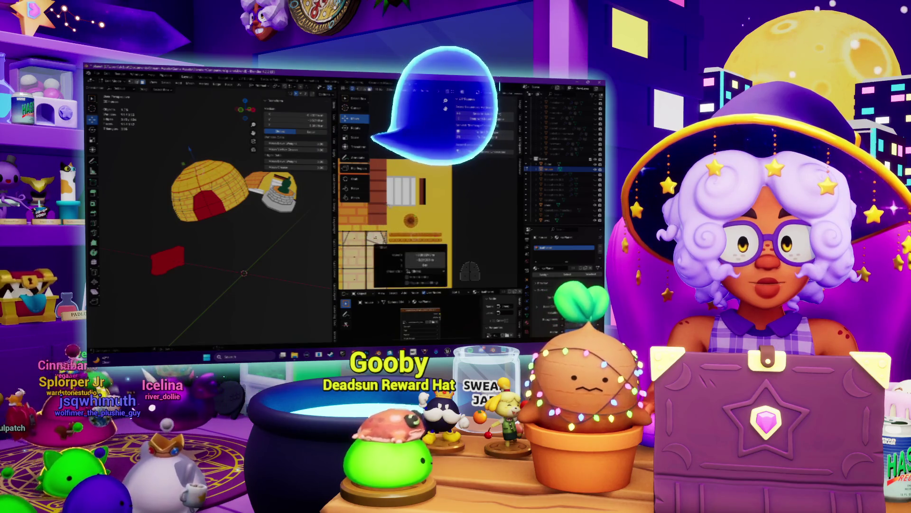
# - Nudge the three UV strips left and up and widen them horizontally
pyautogui.scroll(2, 418, 213)
pyautogui.scroll(2, 441, 196)
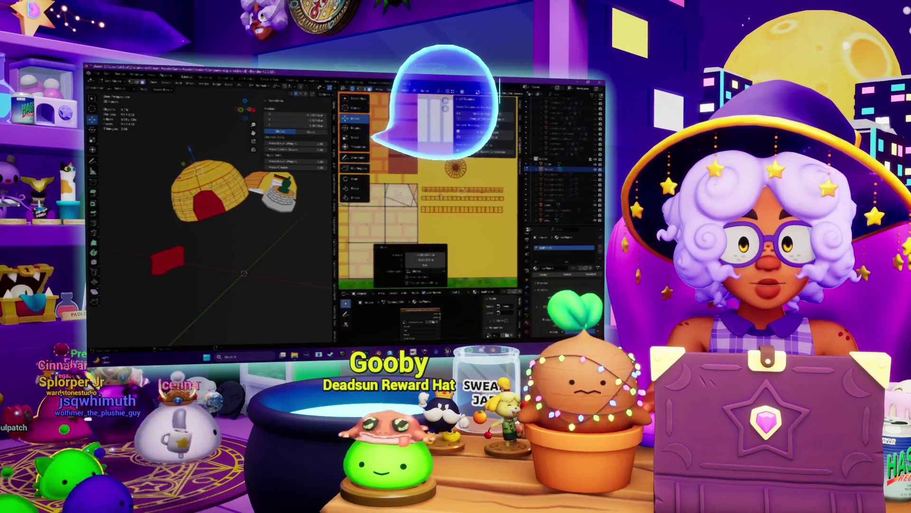
pyautogui.press('g')
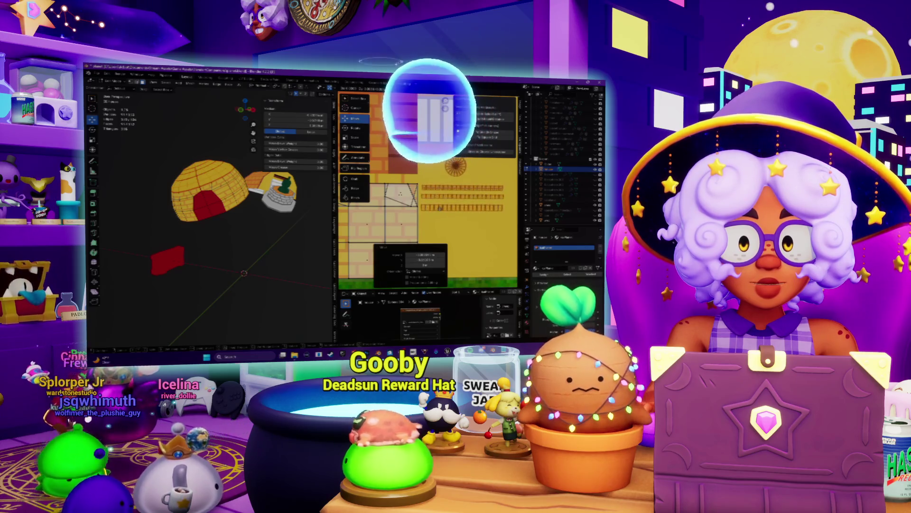
pyautogui.moveTo(447, 204); pyautogui.dragTo(411, 193, button='middle')
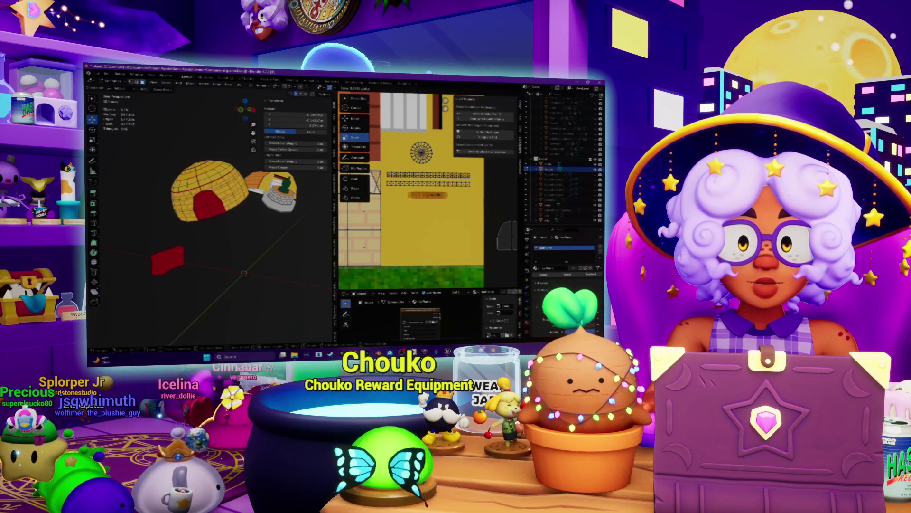
pyautogui.press('Return')
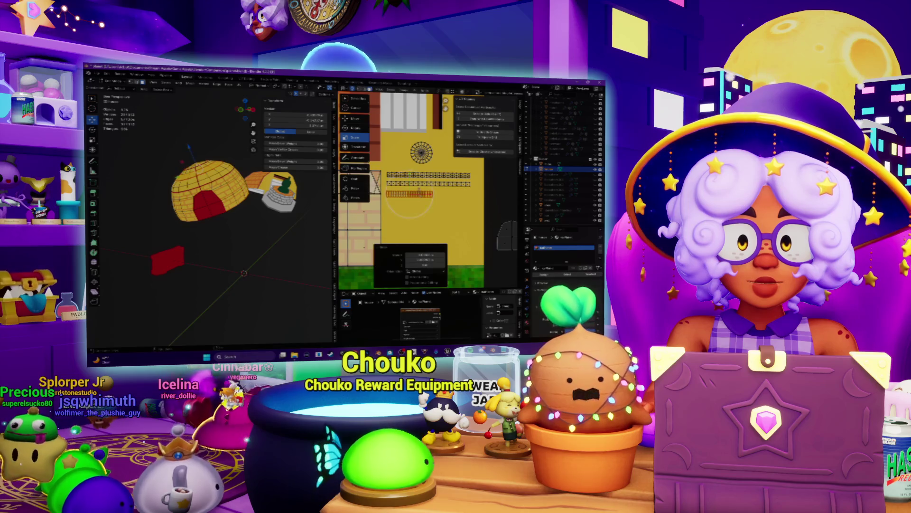
pyautogui.scroll(3, 409, 199)
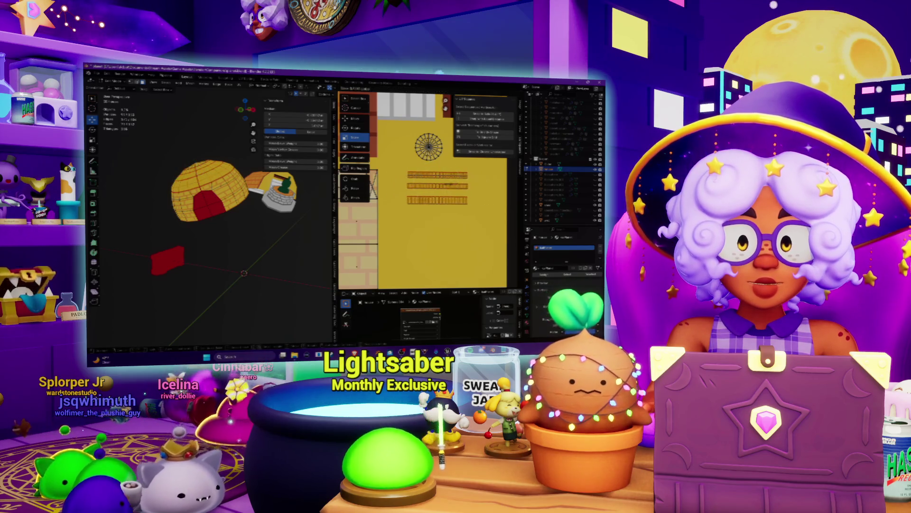
pyautogui.press('Return')
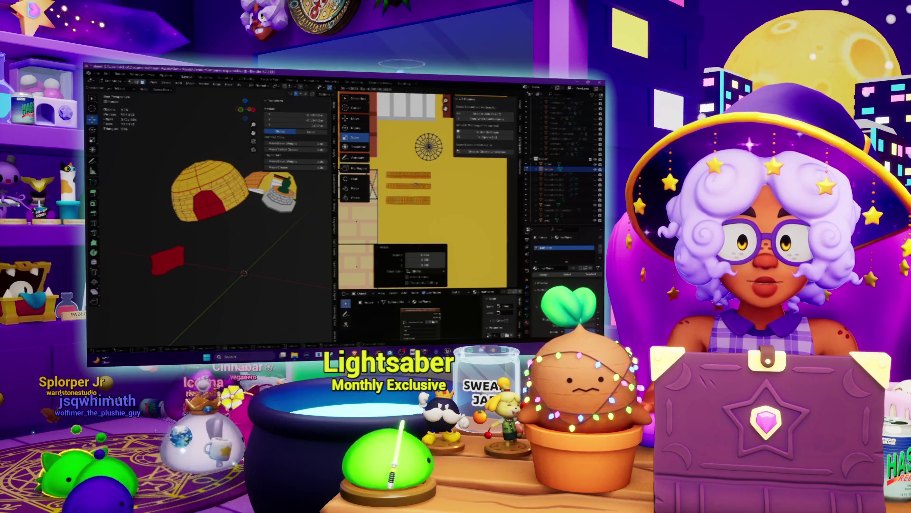
# - Unwrap the selected faces into a new circular UV island
pyautogui.click(421, 89)
pyautogui.click(430, 138)
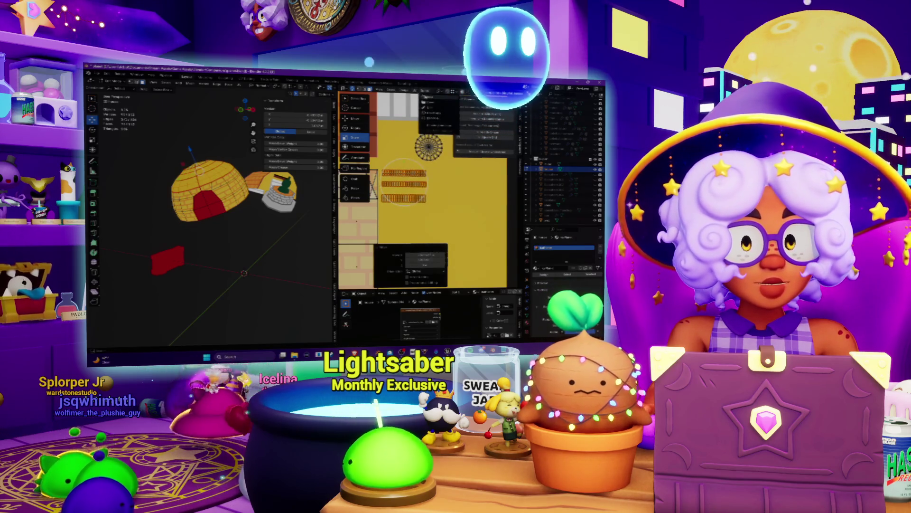
pyautogui.click(415, 90)
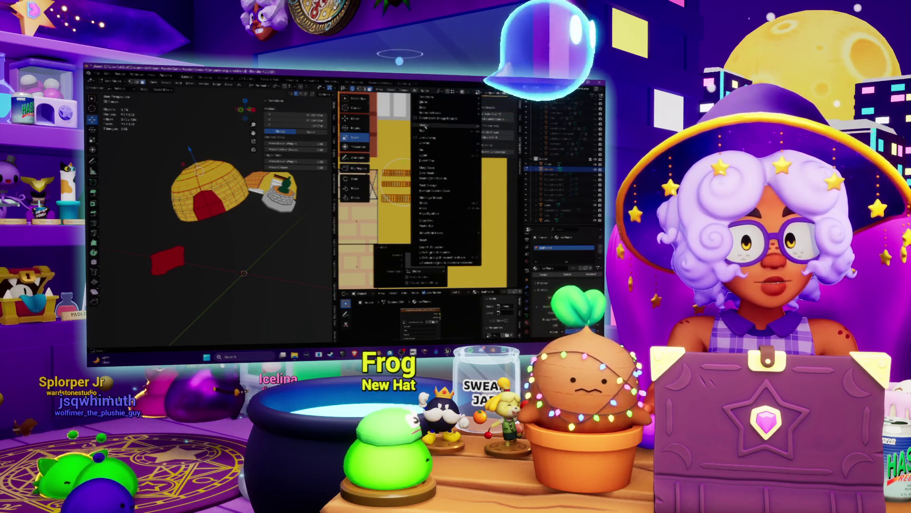
# - Apply the chosen unwrap option, undo the 1.158 scale, and shrink the UV strips instead
pyautogui.moveTo(442, 113)
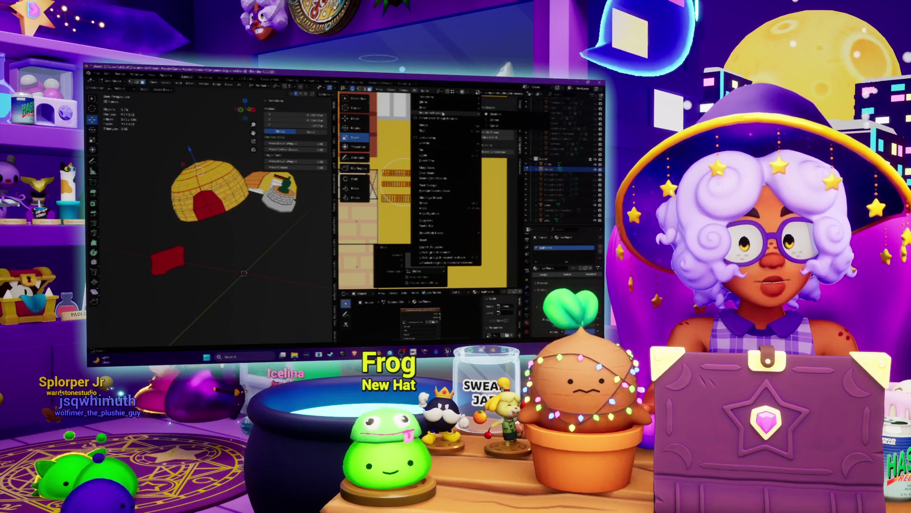
pyautogui.click(501, 119)
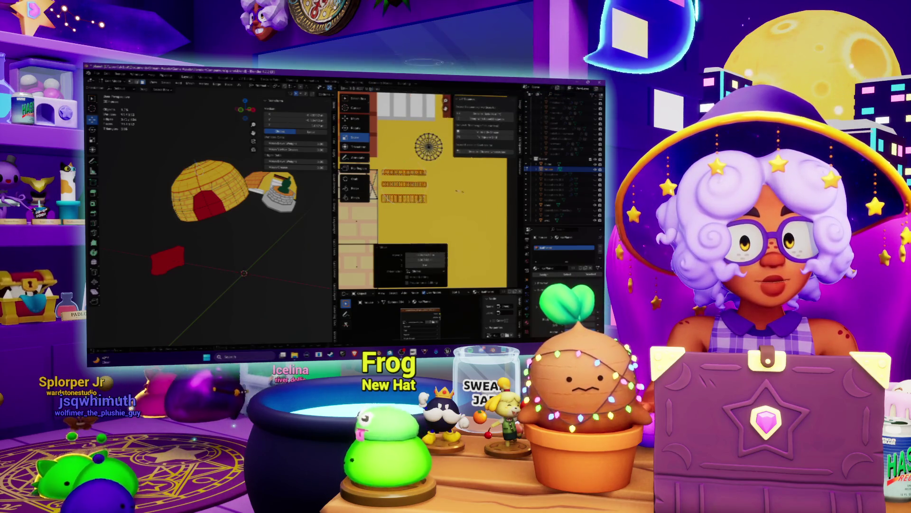
pyautogui.click(471, 202)
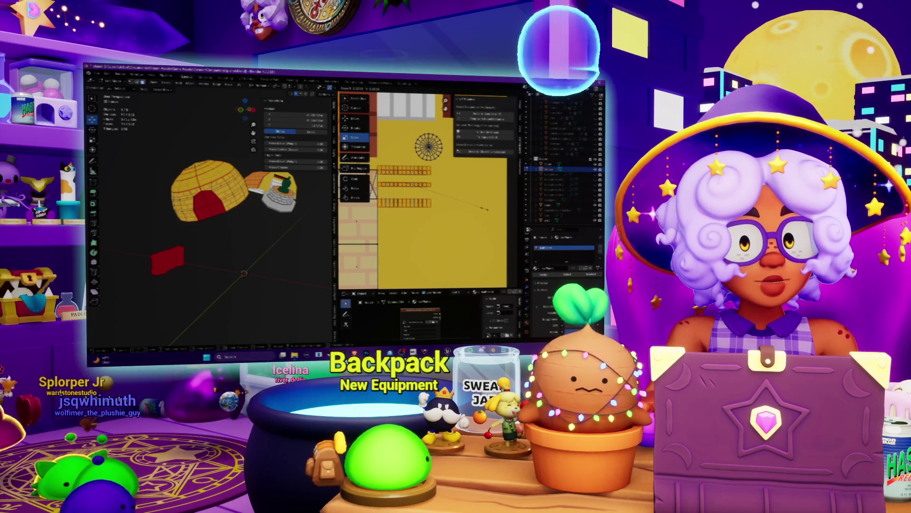
pyautogui.click(488, 209)
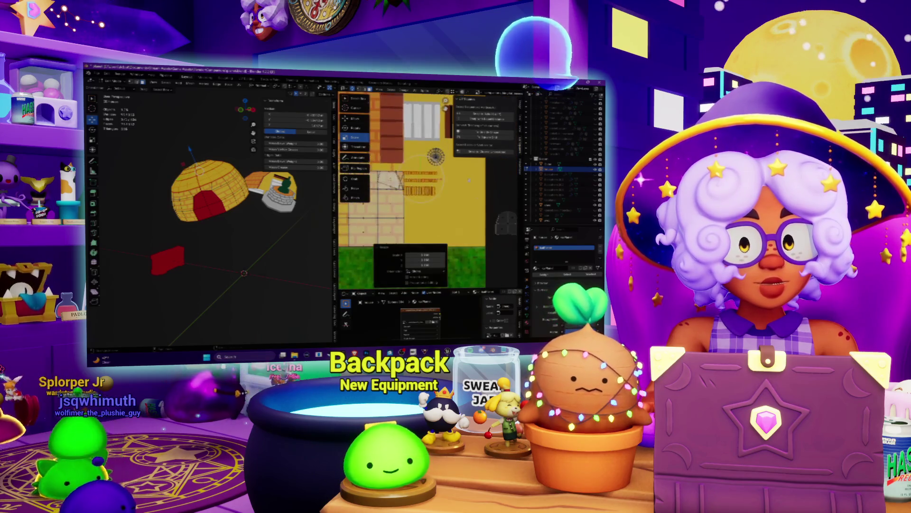
pyautogui.hotkey('ctrl', 'z')
pyautogui.scroll(2, 464, 220)
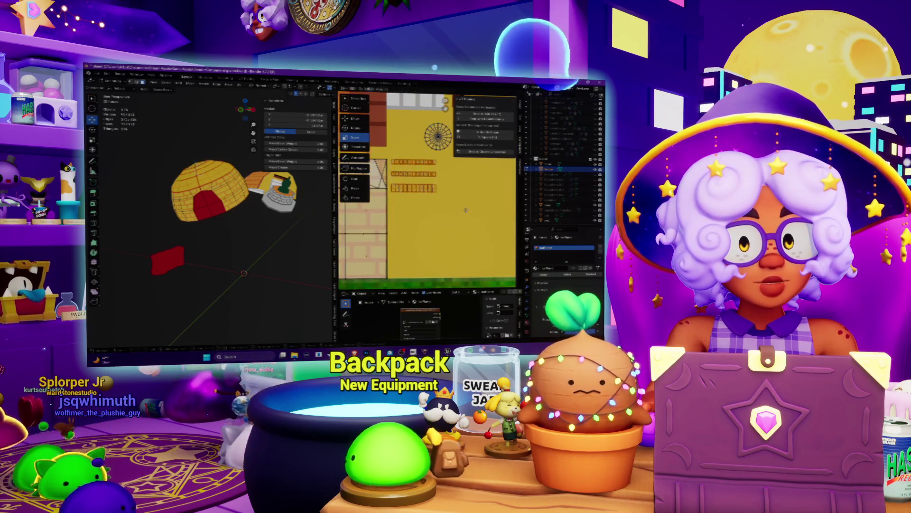
pyautogui.click(471, 222)
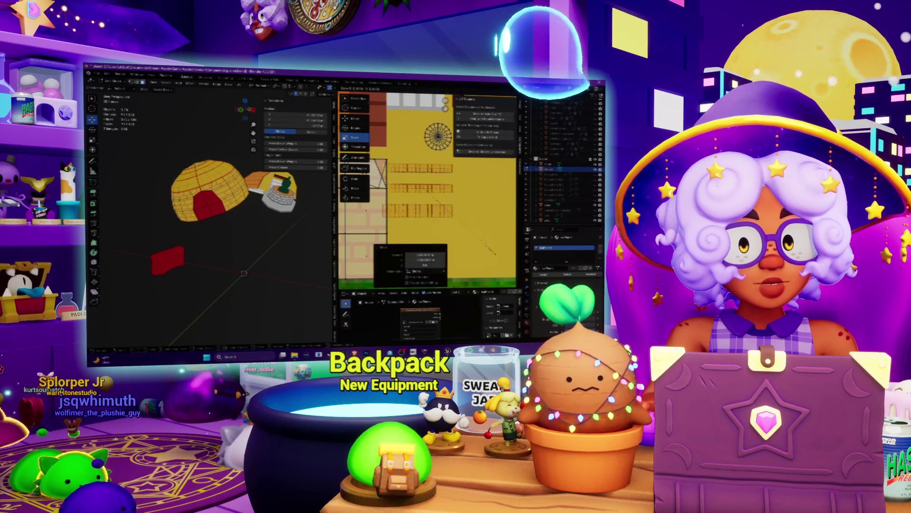
pyautogui.press('s')
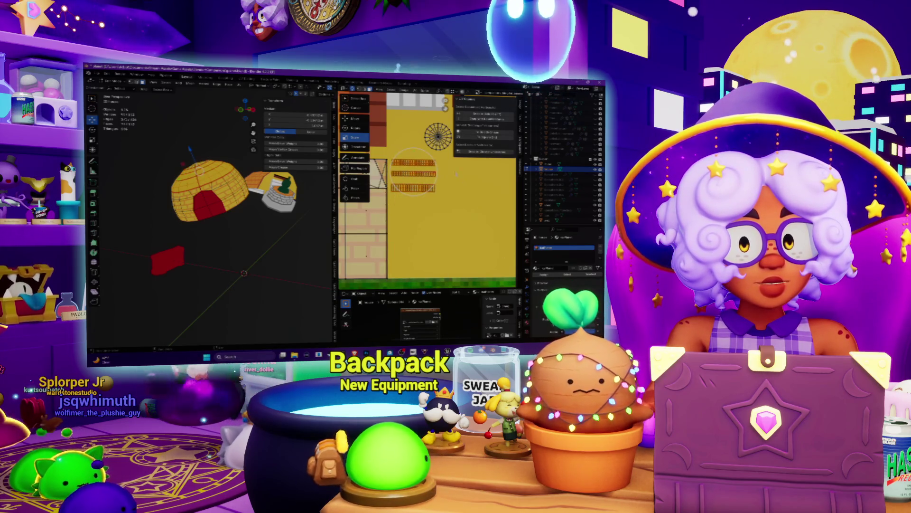
# - Frame the whole texture and unwrap the selected faces into a square grid with UV Squares
pyautogui.click(417, 89)
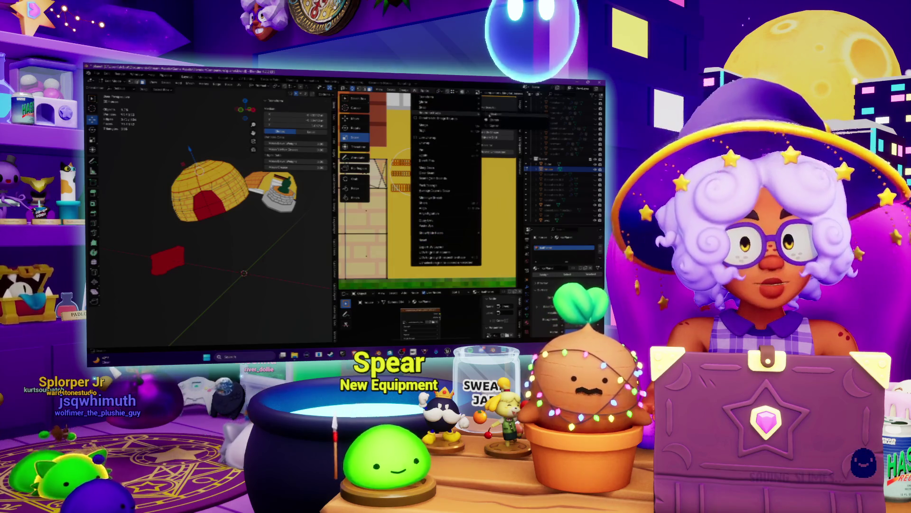
pyautogui.click(452, 201)
pyautogui.press('Home')
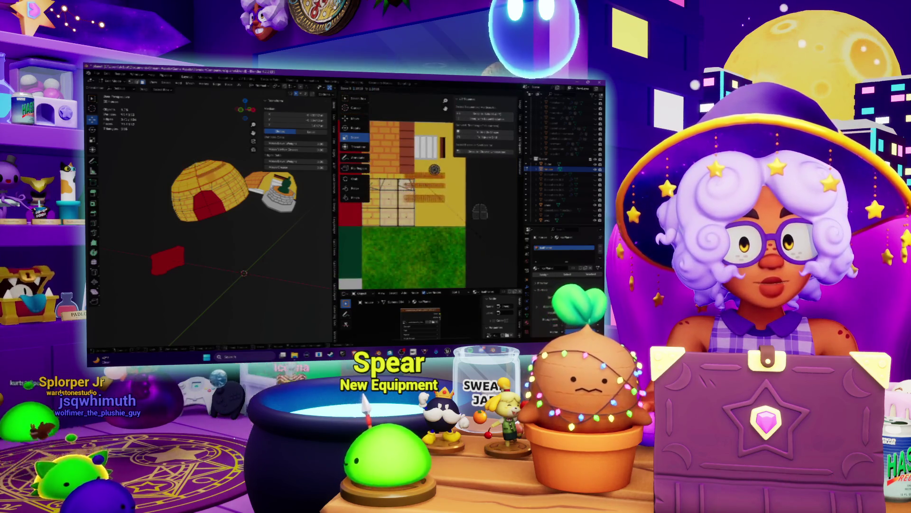
pyautogui.click(499, 251)
pyautogui.scroll(3, 499, 251)
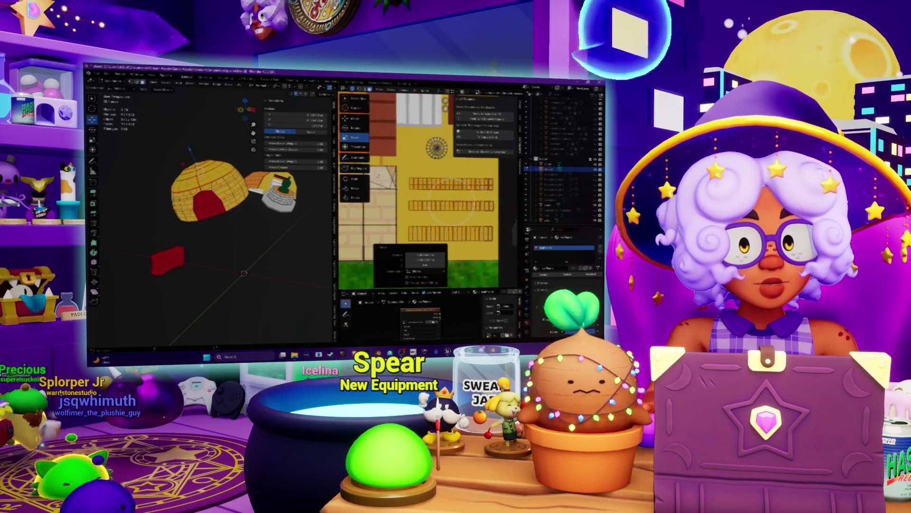
pyautogui.click(417, 90)
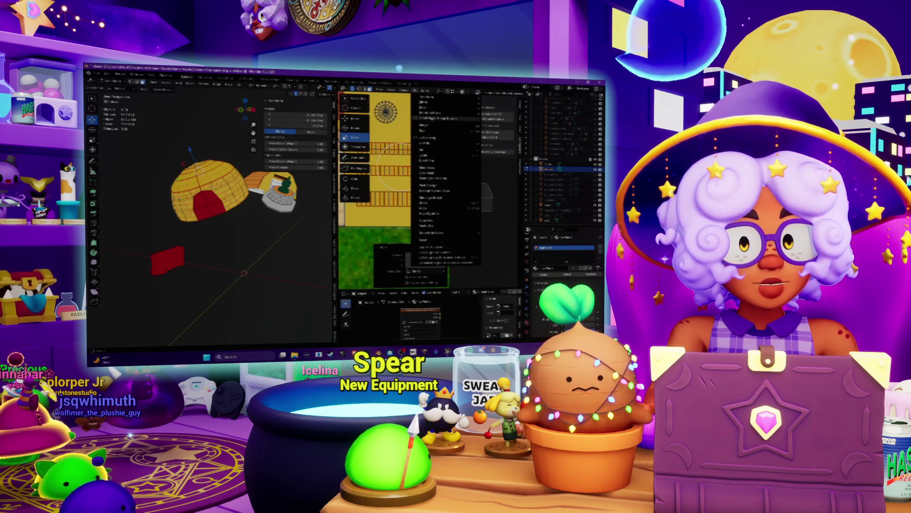
pyautogui.click(533, 122)
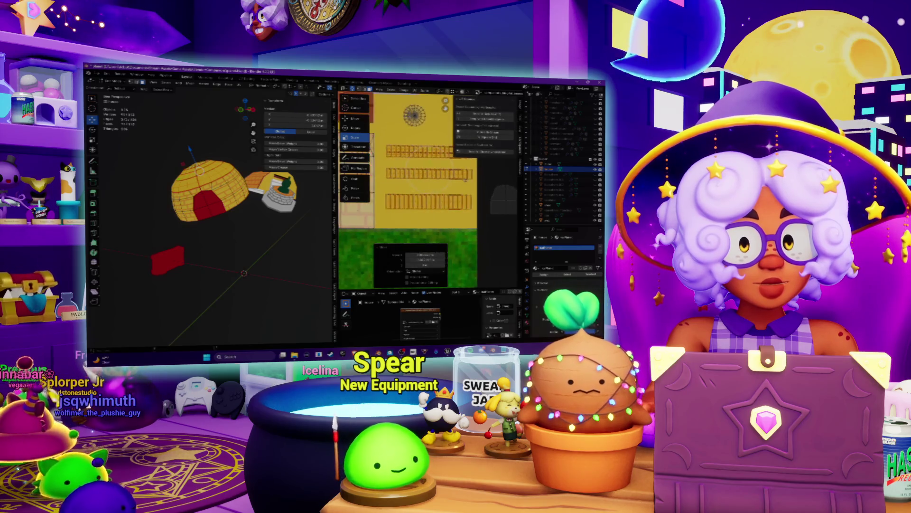
# - Shift the UV islands up and left, raising the middle and lowest groups
pyautogui.moveTo(457, 181); pyautogui.dragTo(429, 154)
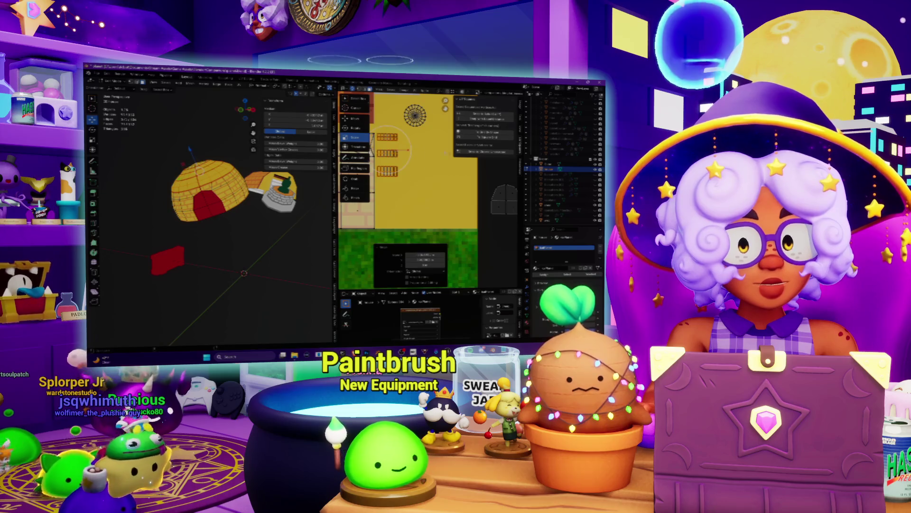
pyautogui.scroll(3, 444, 154)
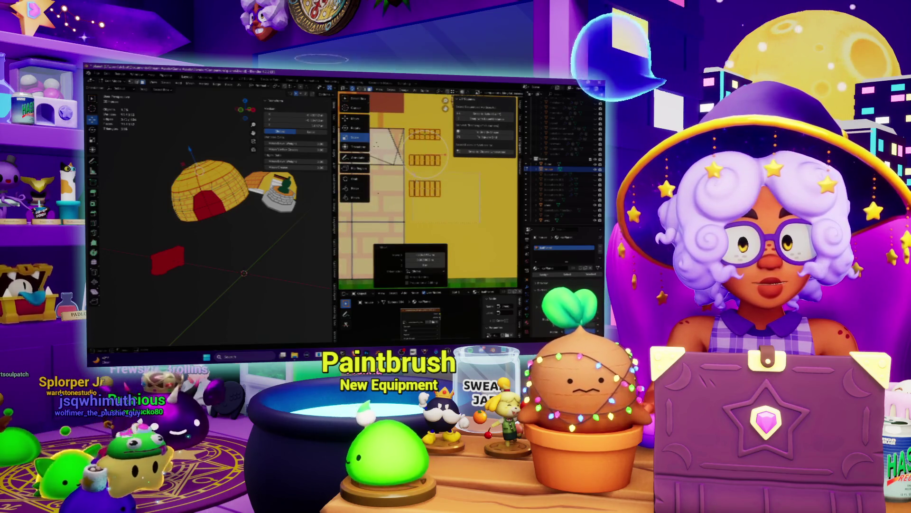
pyautogui.click(476, 211)
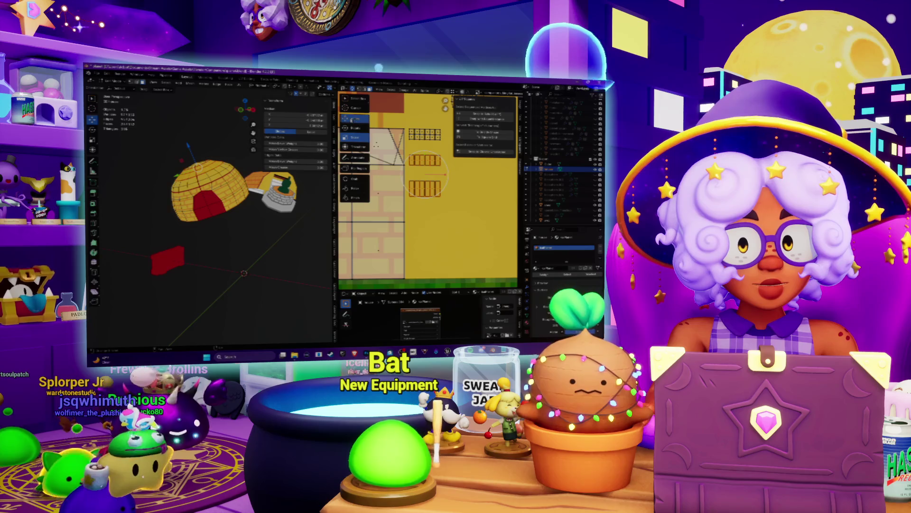
pyautogui.click(355, 118)
pyautogui.moveTo(424, 161); pyautogui.dragTo(424, 151)
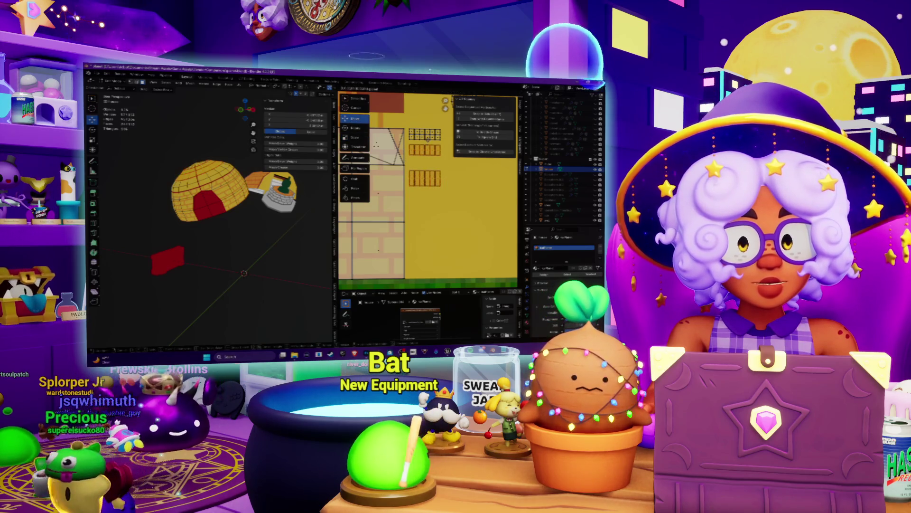
pyautogui.click(425, 178)
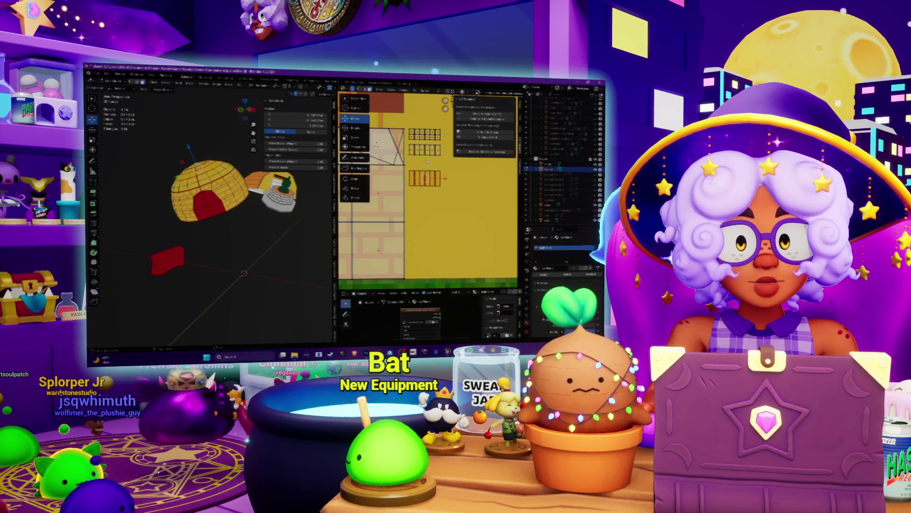
pyautogui.moveTo(425, 169); pyautogui.dragTo(425, 167)
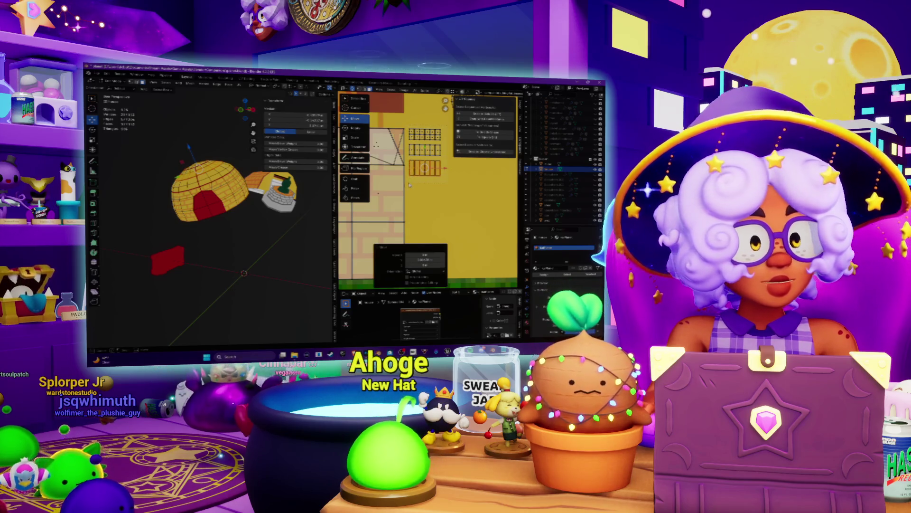
pyautogui.click(424, 148)
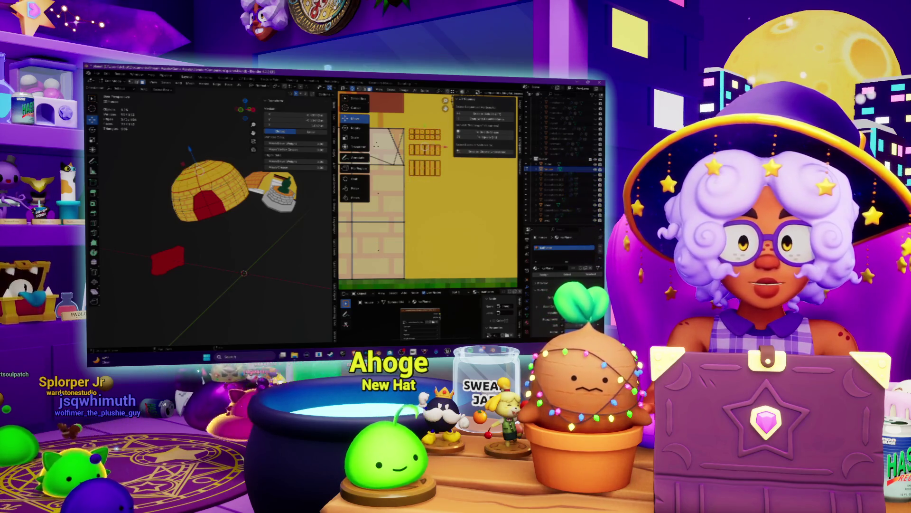
pyautogui.scroll(5, 214, 209)
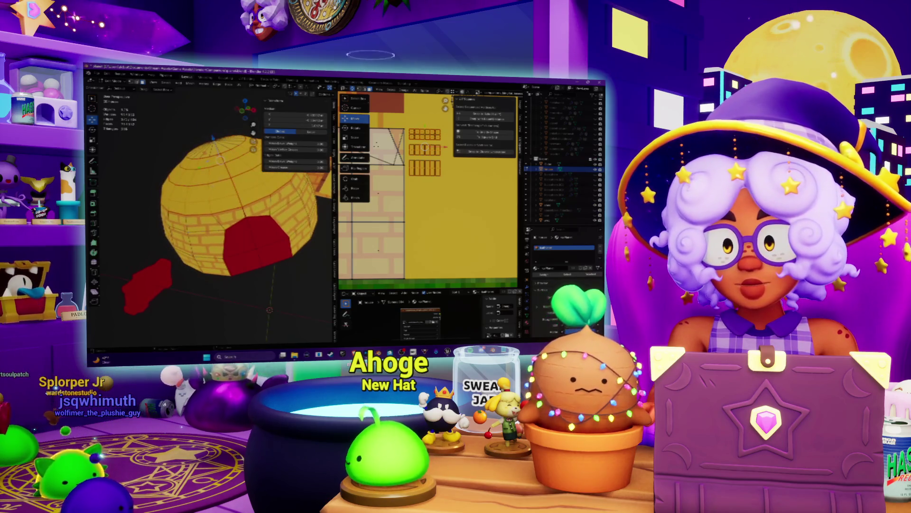
pyautogui.moveTo(422, 193); pyautogui.dragTo(442, 203, button='middle')
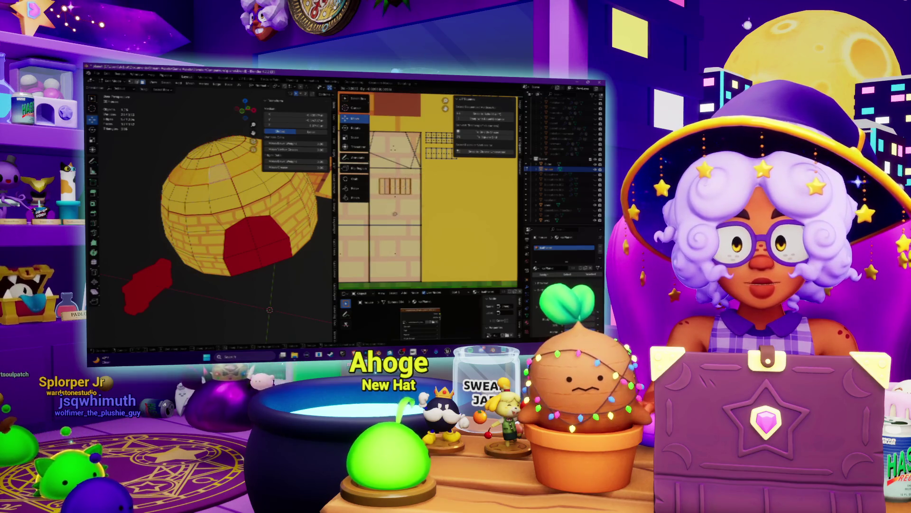
# - Enlarge one UV grid and scale and position it over the atlas's light brick tiles
pyautogui.click(397, 218)
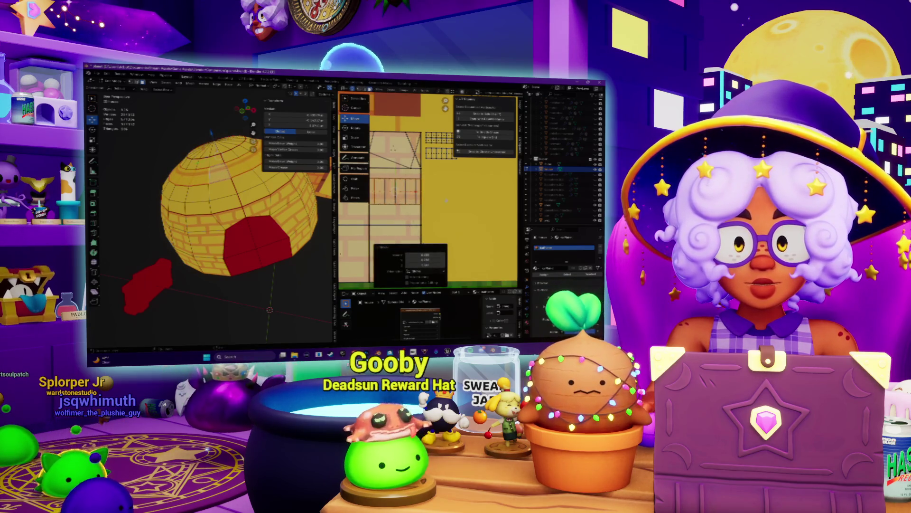
pyautogui.scroll(-2, 446, 201)
pyautogui.press('s')
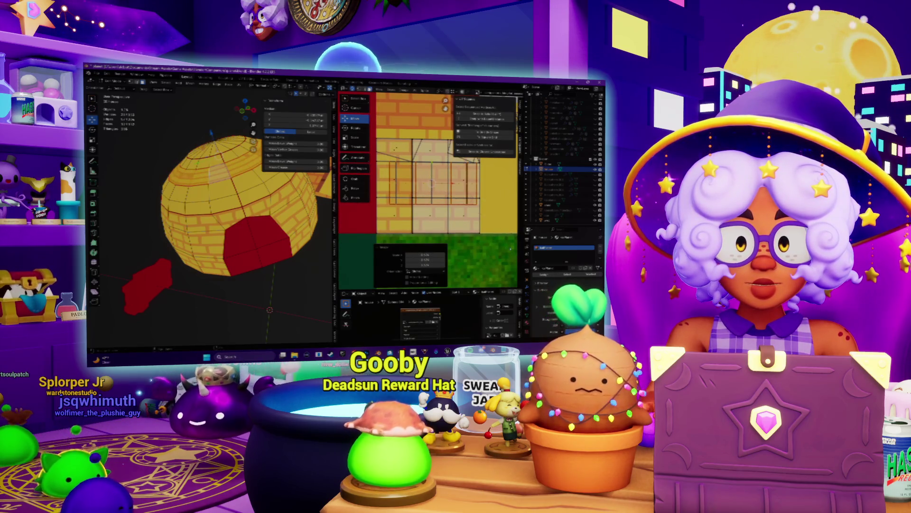
pyautogui.press('Return')
pyautogui.press('g')
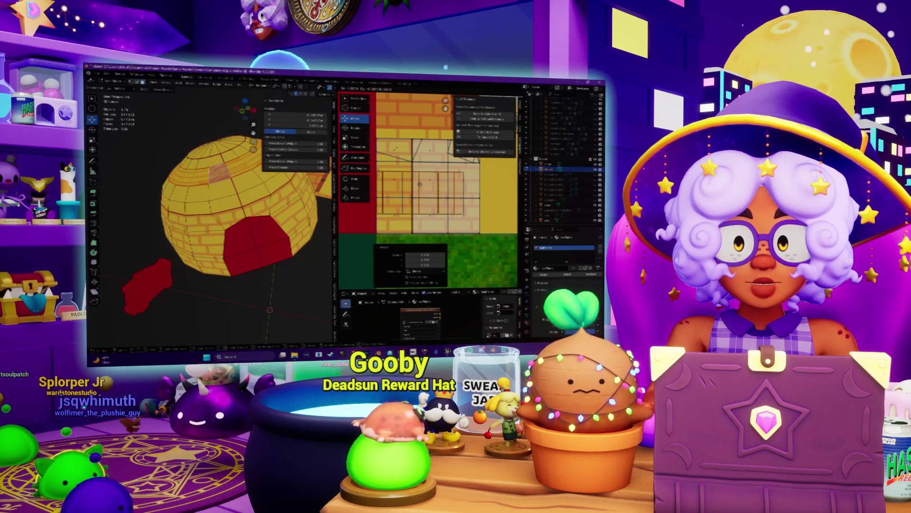
pyautogui.press('Return')
pyautogui.press('s')
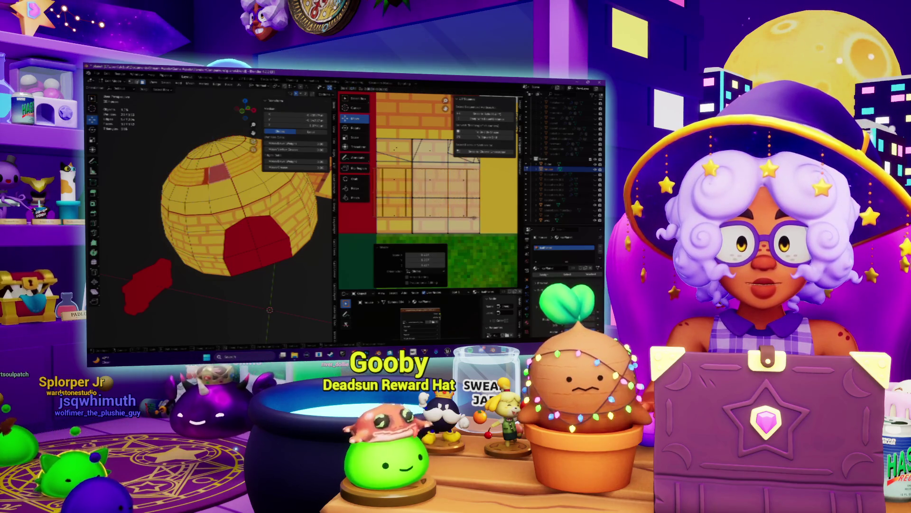
pyautogui.press('Return')
pyautogui.press('g')
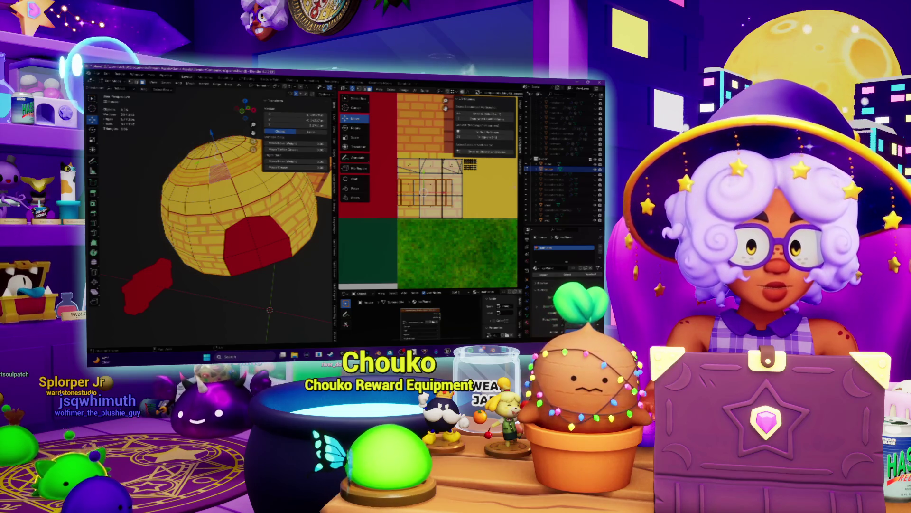
pyautogui.moveTo(474, 188); pyautogui.dragTo(456, 187, button='middle')
# - Shrink the UV grid into a small block and unwrap the selected faces again
pyautogui.press('s')
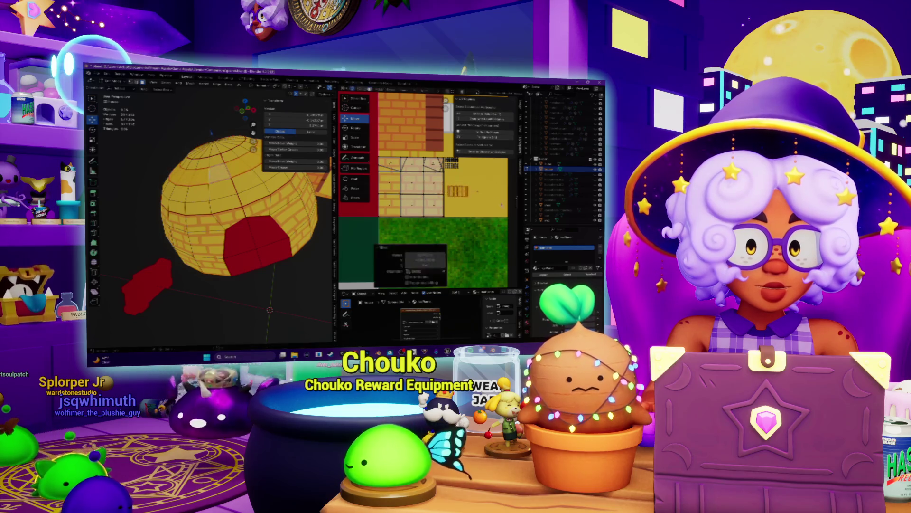
pyautogui.click(411, 89)
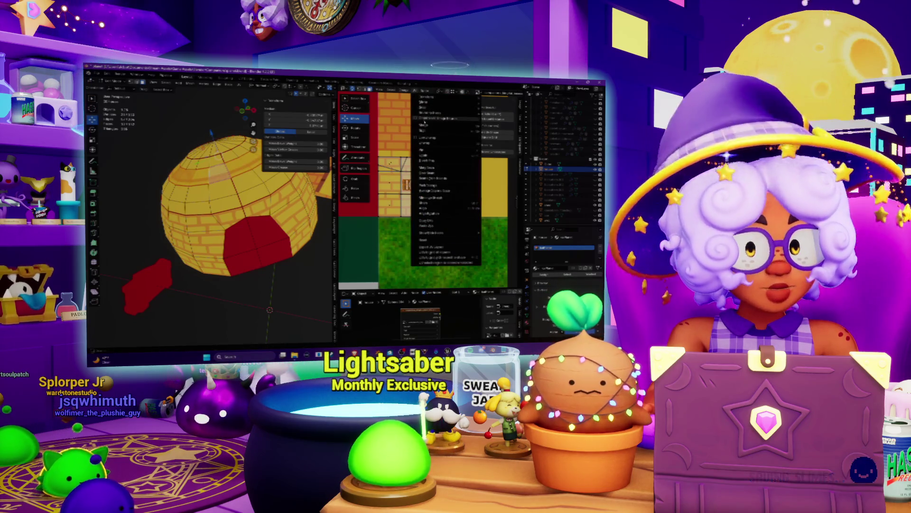
pyautogui.moveTo(469, 116)
pyautogui.click(501, 114)
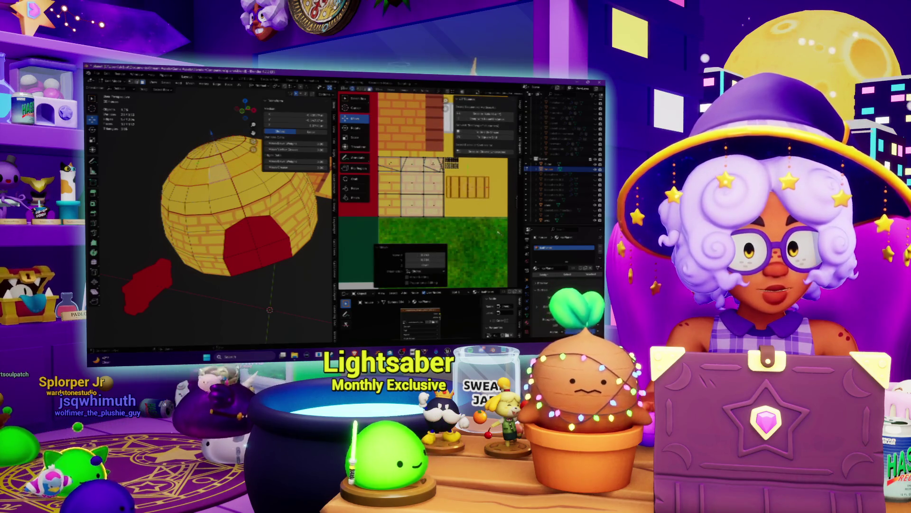
# - Clear the UV selection and select the faces on top of the igloo to show their UVs
pyautogui.scroll(2, 497, 232)
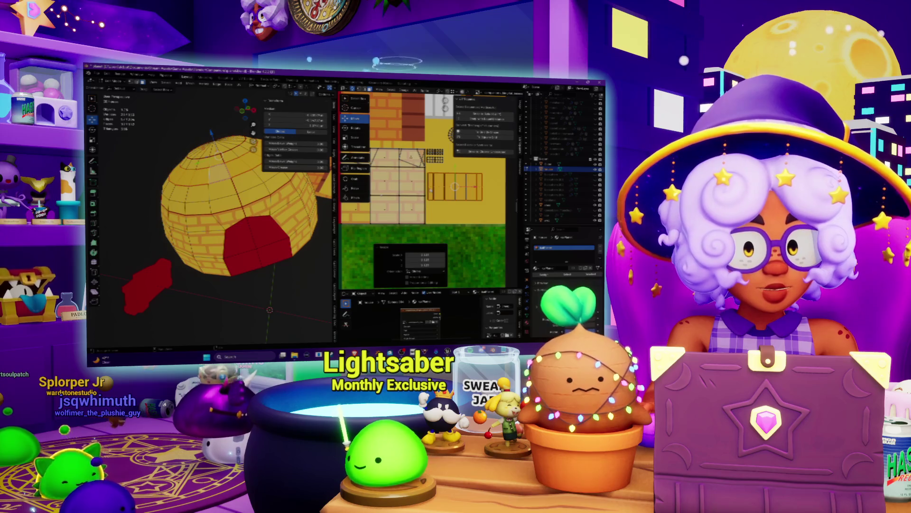
pyautogui.click(455, 186)
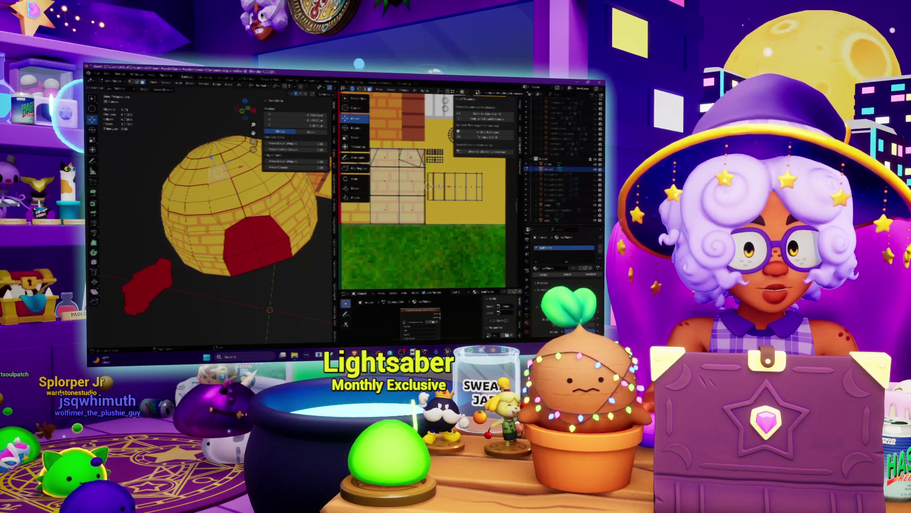
pyautogui.click(433, 187)
pyautogui.click(216, 164)
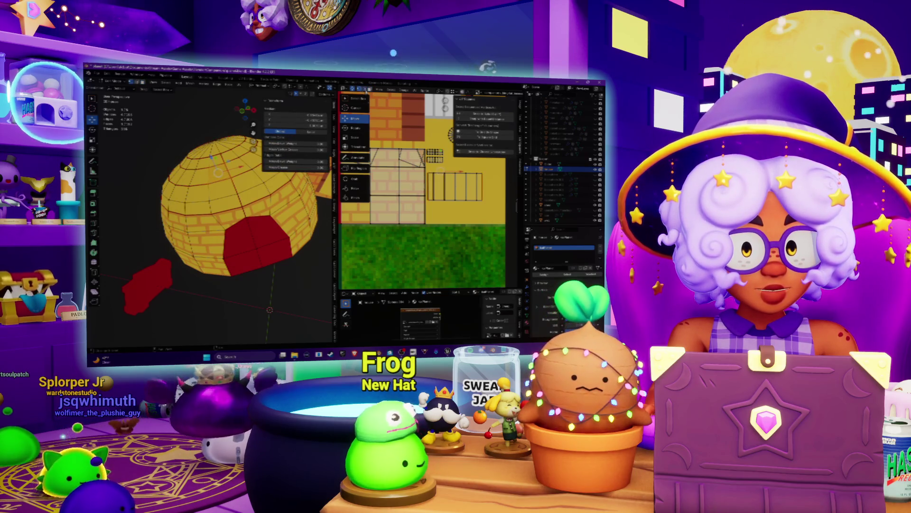
pyautogui.click(217, 172)
pyautogui.click(226, 178)
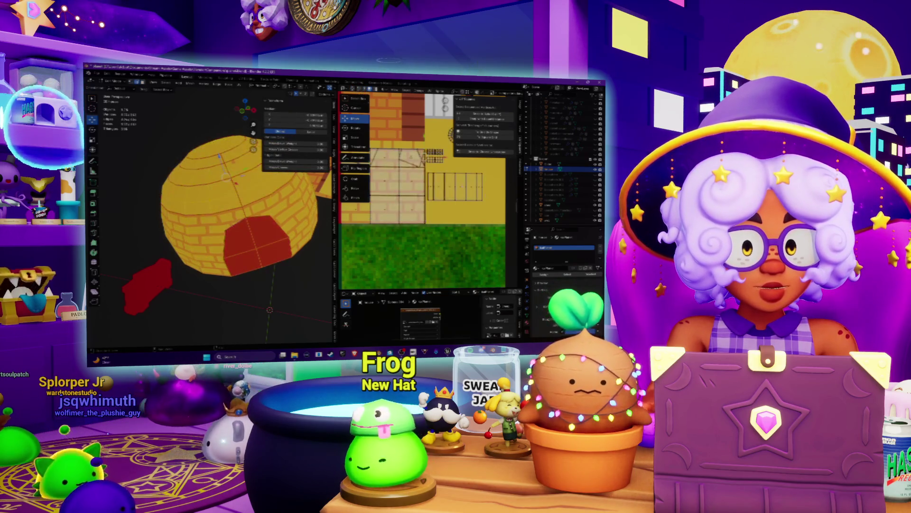
pyautogui.scroll(-2, 427, 190)
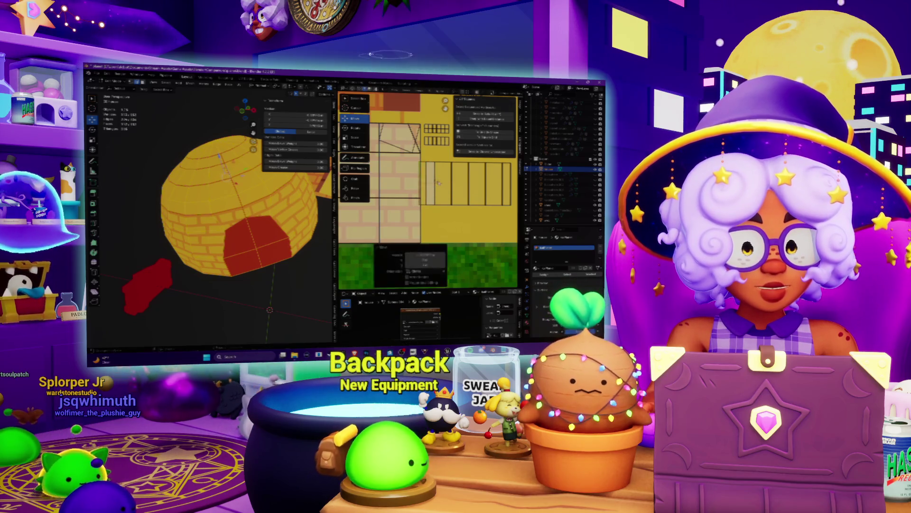
pyautogui.scroll(2, 429, 184)
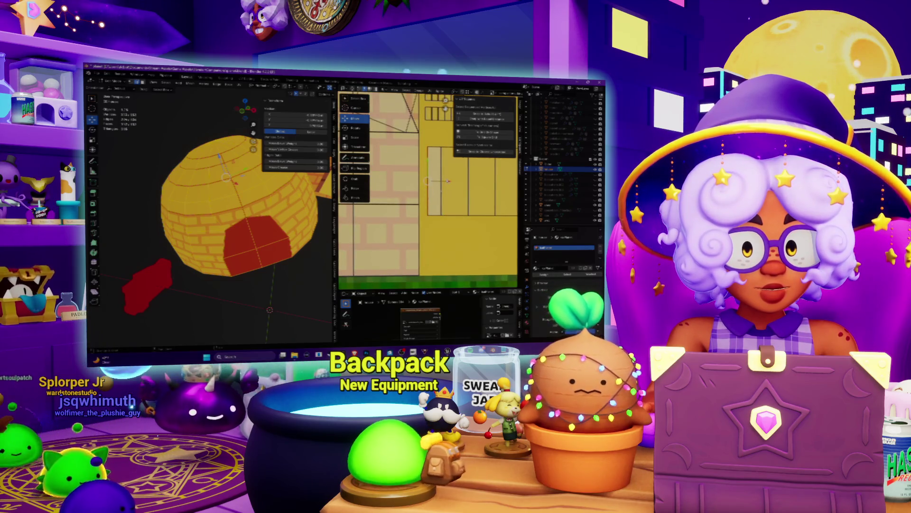
# - Move and nudge the UV islands across the atlas to realign the dome's brick texture
pyautogui.moveTo(445, 182); pyautogui.dragTo(430, 183)
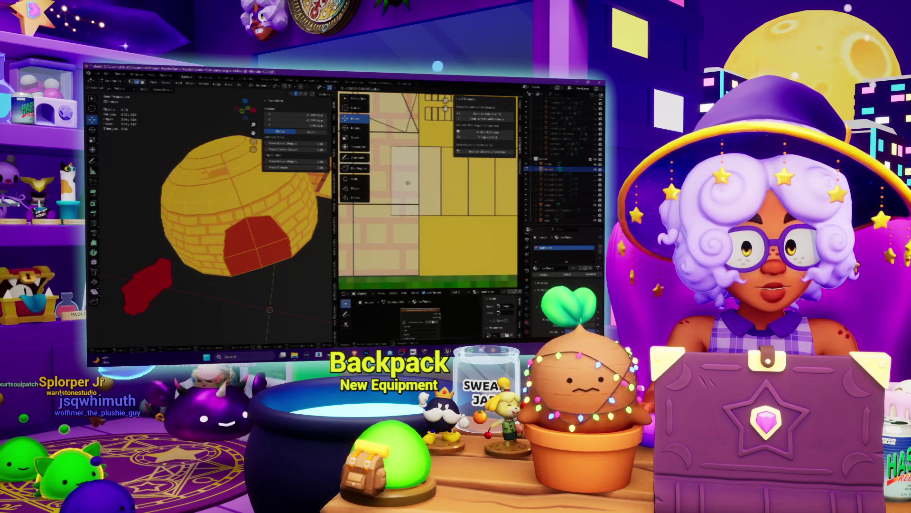
pyautogui.click(413, 183)
pyautogui.scroll(-2, 427, 185)
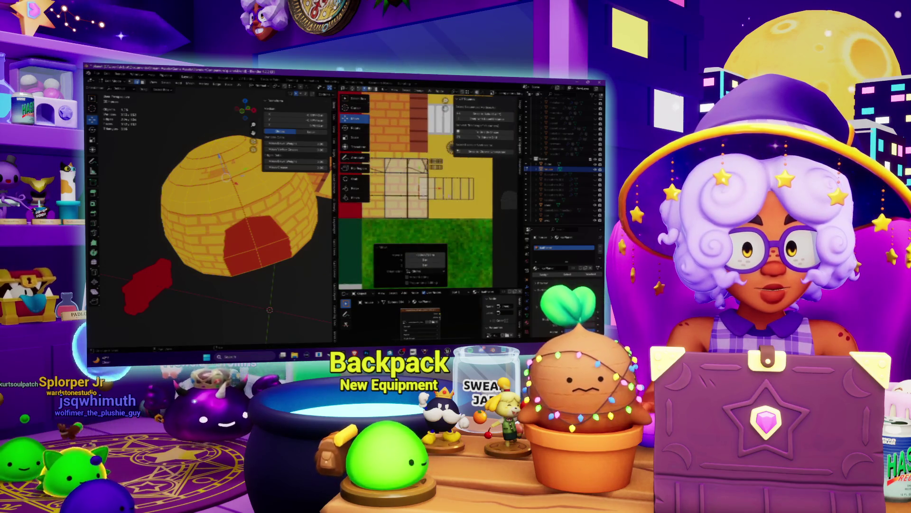
pyautogui.scroll(2, 472, 181)
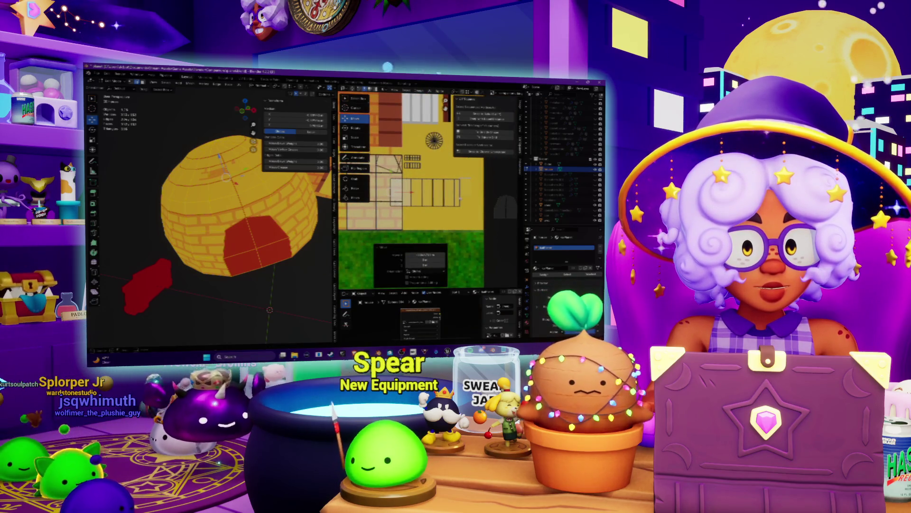
pyautogui.click(468, 196)
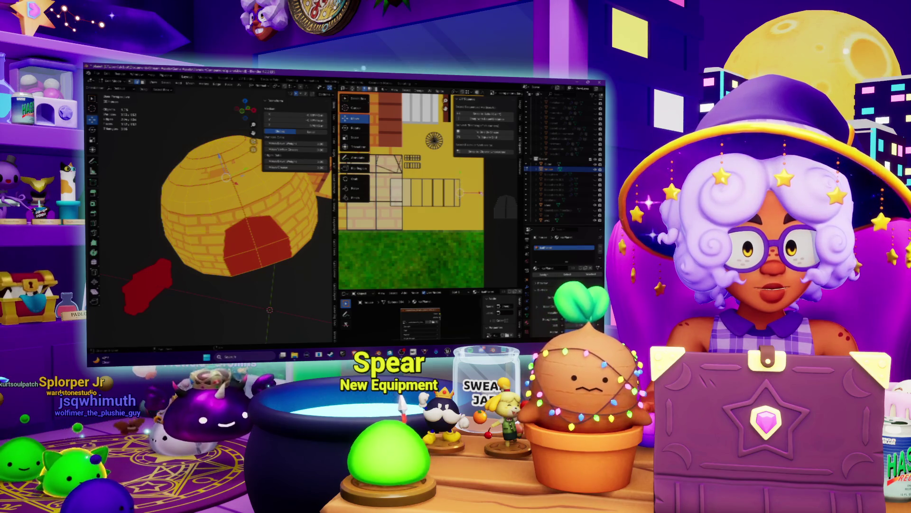
pyautogui.moveTo(468, 195); pyautogui.dragTo(474, 191)
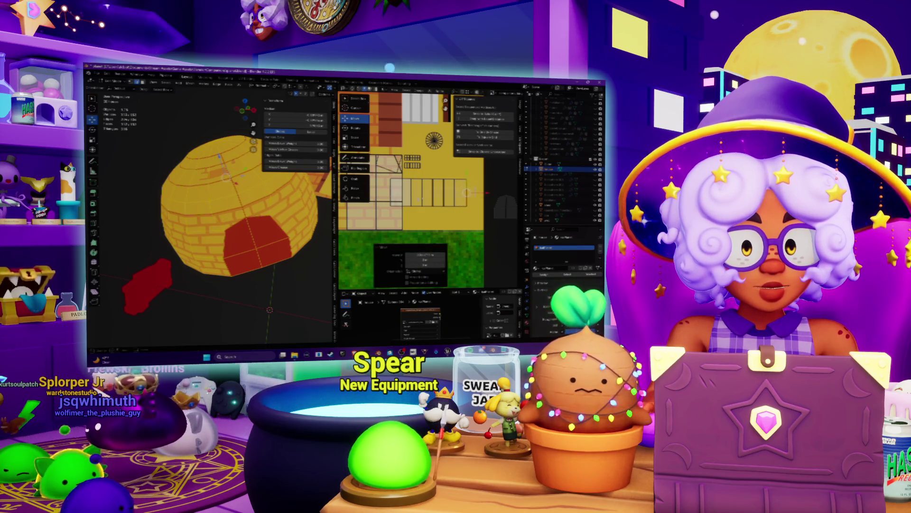
pyautogui.click(400, 194)
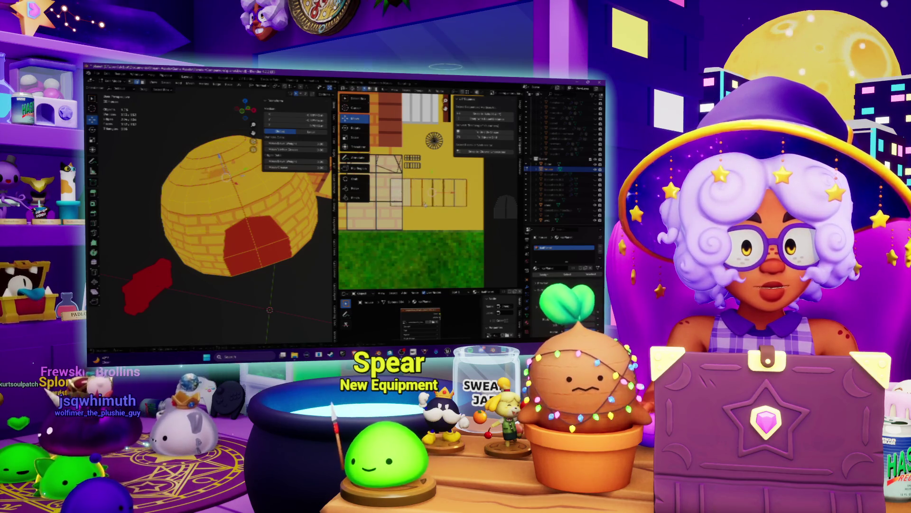
pyautogui.moveTo(425, 204); pyautogui.dragTo(451, 196)
# - Move the leftmost plank UV island so the dome is all yellow brick with a red doorway
pyautogui.scroll(3, 450, 199)
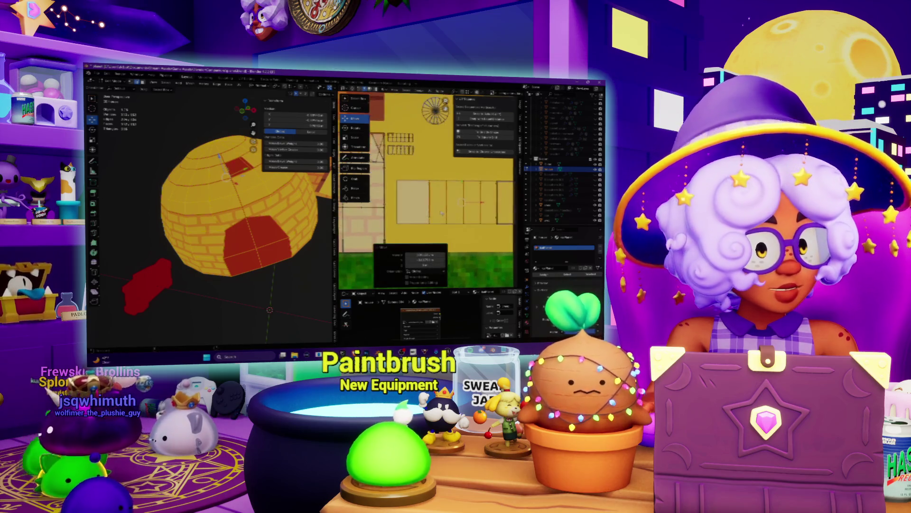
pyautogui.click(399, 205)
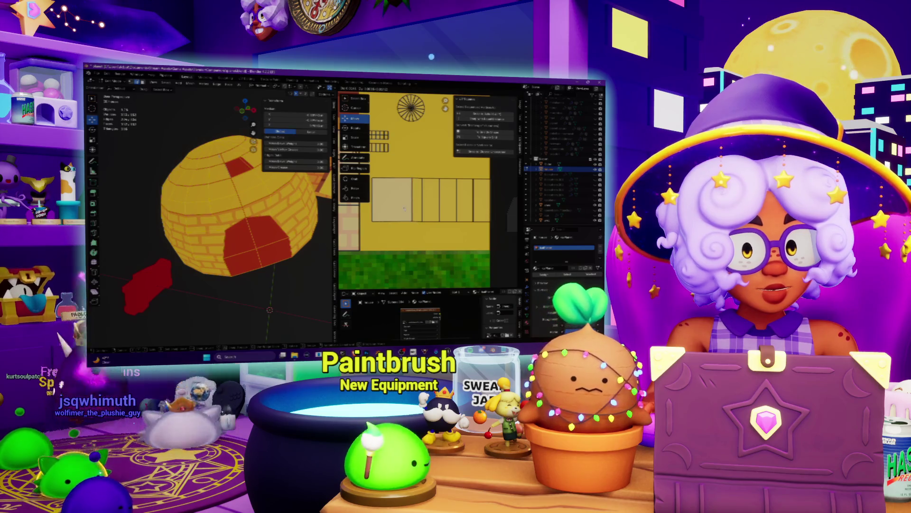
pyautogui.click(405, 208)
pyautogui.scroll(-1, 455, 173)
pyautogui.scroll(-1, 450, 193)
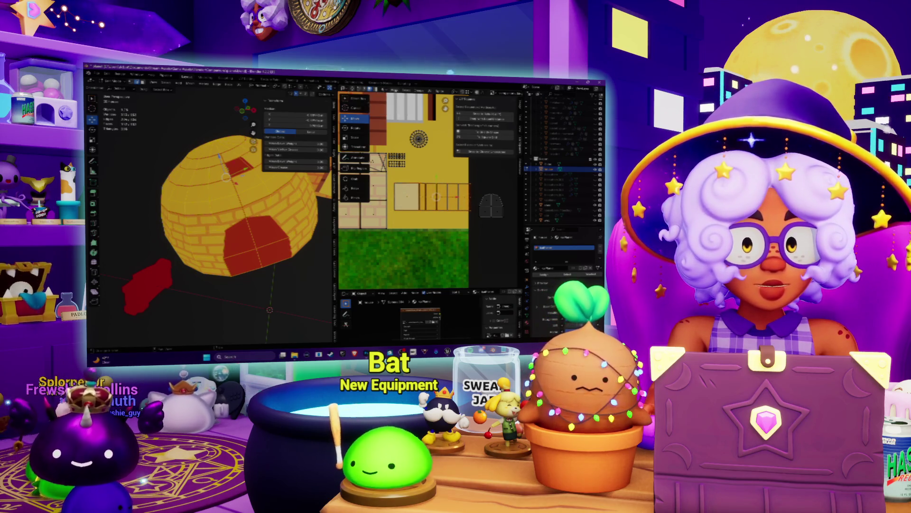
pyautogui.press('Tab')
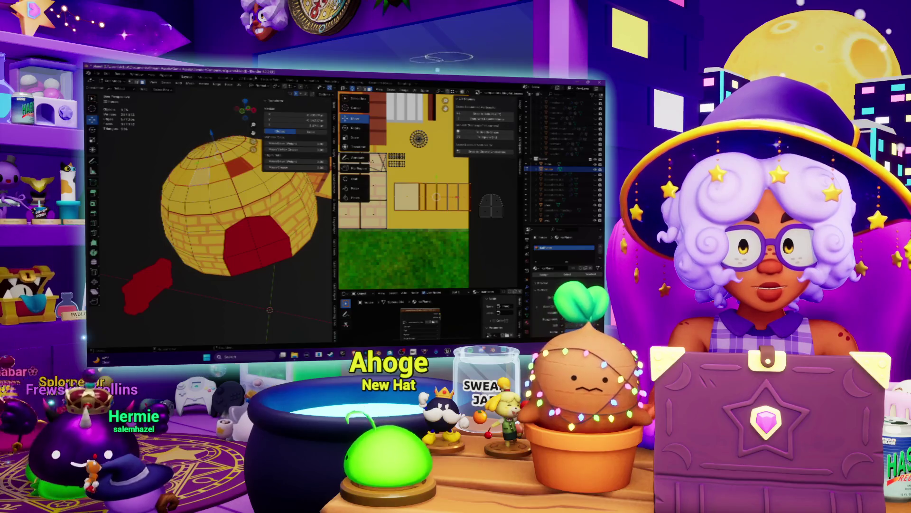
# - Unwrap the dome's upper faces, then scale and slide the orange UV block
pyautogui.click(239, 84)
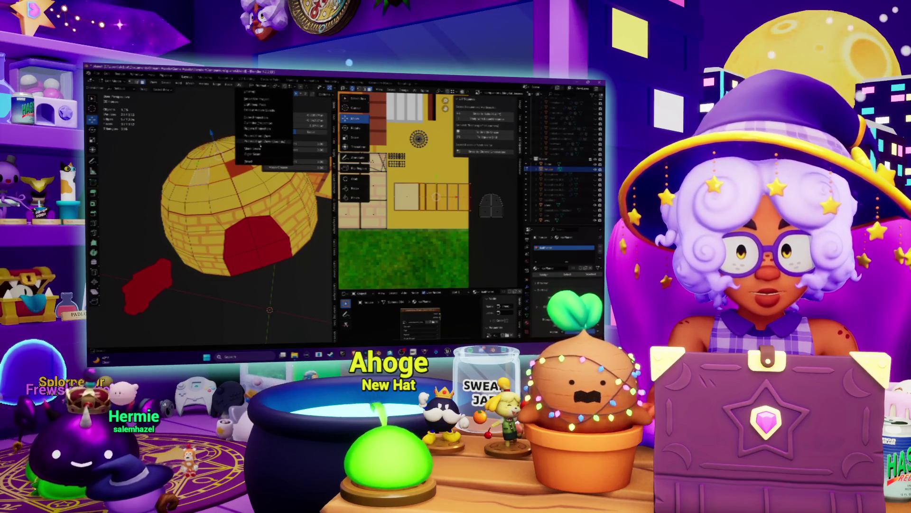
pyautogui.click(257, 161)
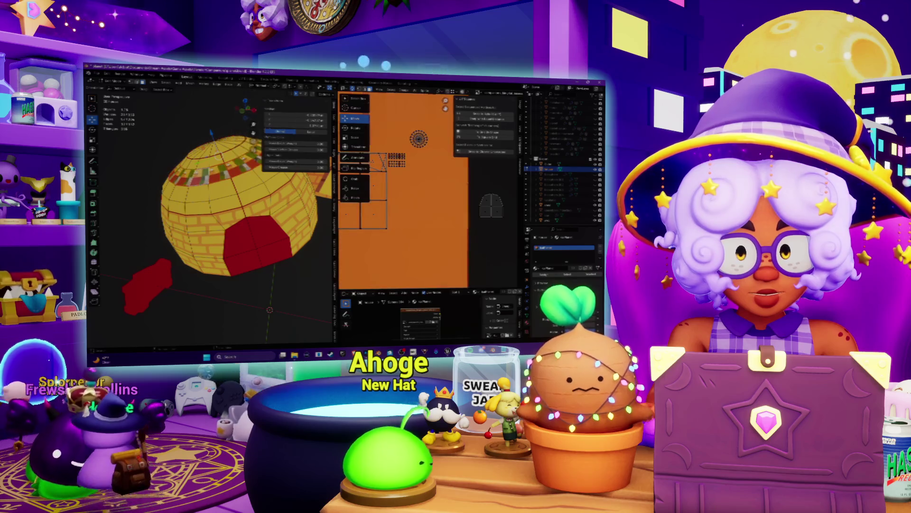
pyautogui.scroll(-5, 404, 190)
pyautogui.scroll(2, 404, 189)
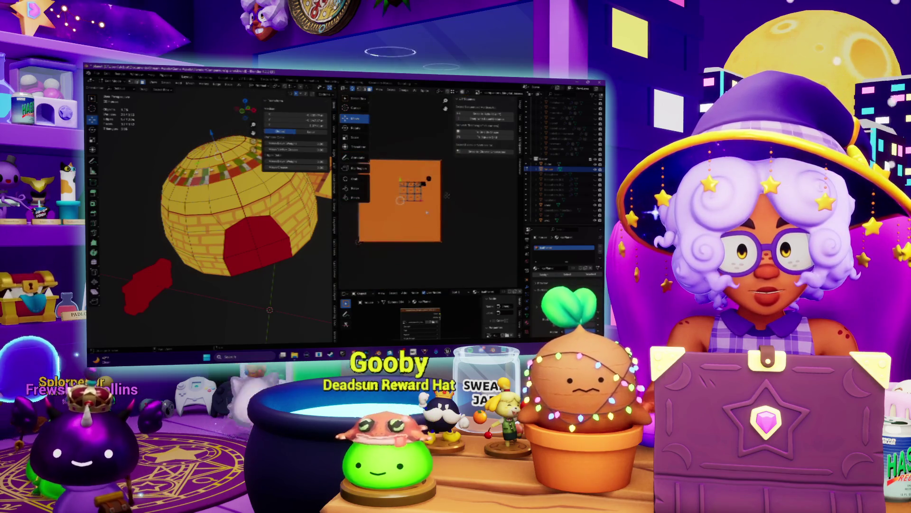
pyautogui.press('s')
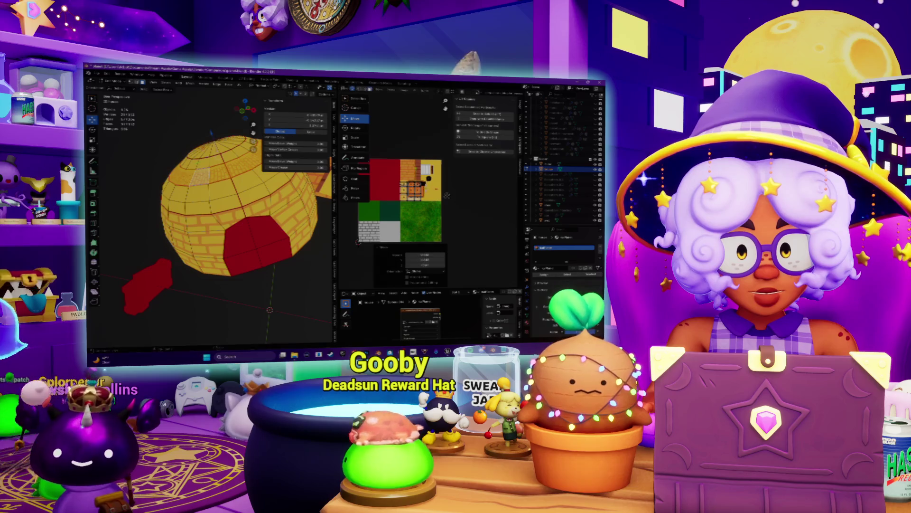
pyautogui.scroll(3, 403, 190)
pyautogui.press('s')
pyautogui.scroll(2, 408, 207)
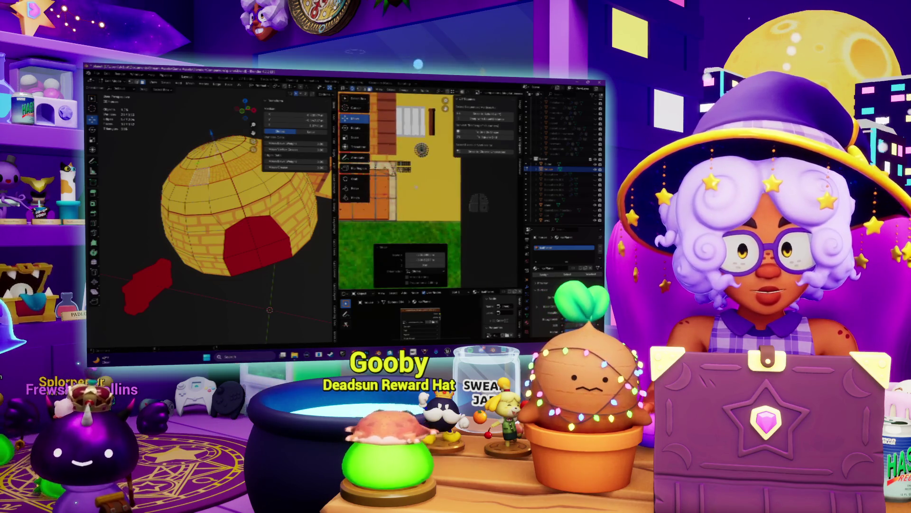
pyautogui.press('s')
pyautogui.press('g')
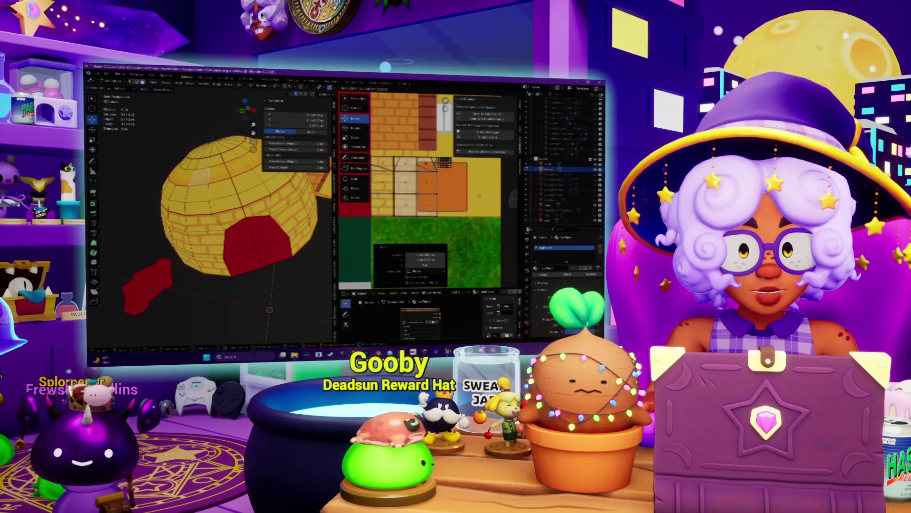
pyautogui.press('s')
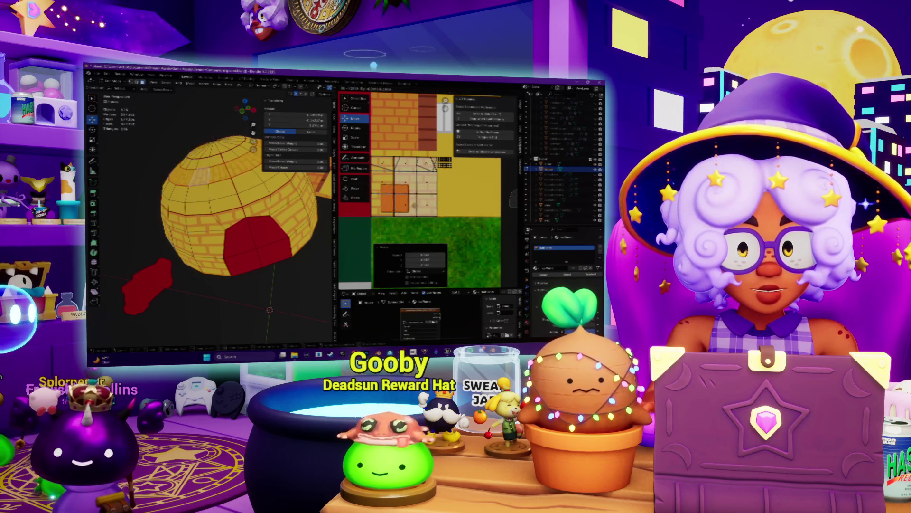
# - Rotate the orange UV block and nudge it left and down
pyautogui.click(355, 128)
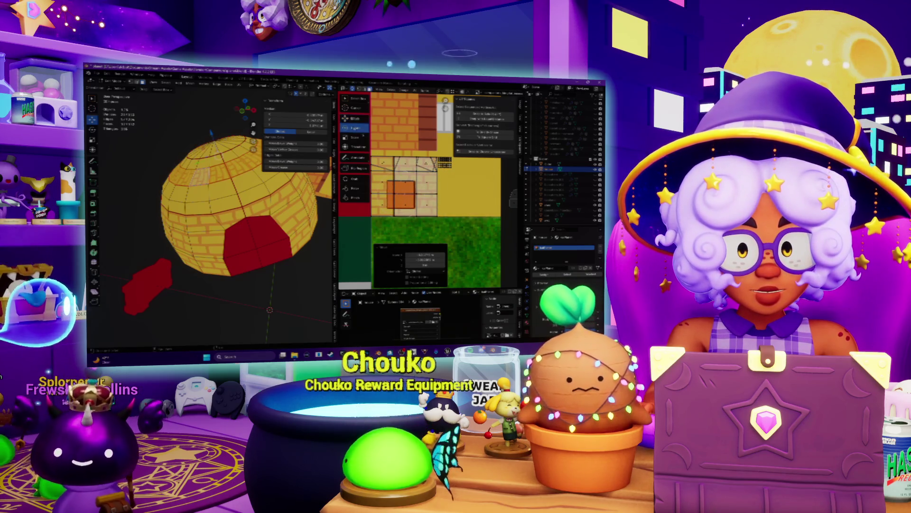
pyautogui.press('r')
pyautogui.click(399, 232)
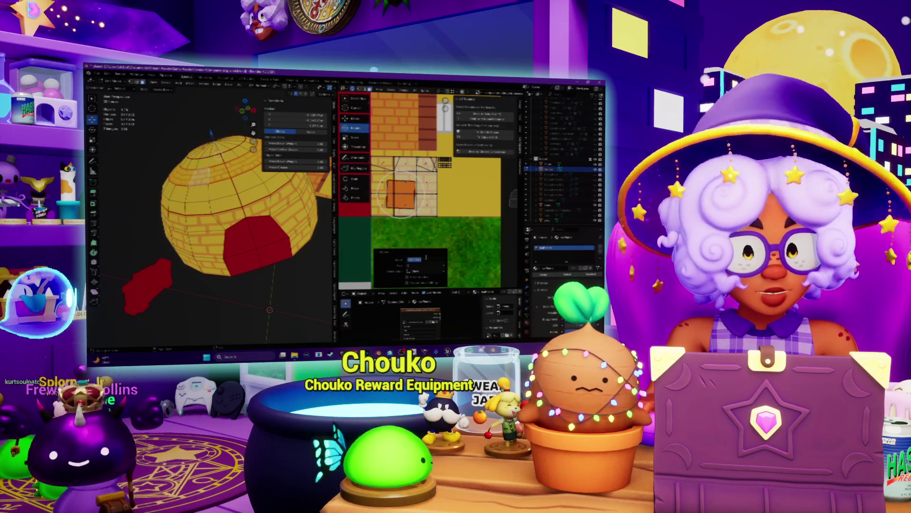
pyautogui.press('g')
pyautogui.press('Return')
pyautogui.press('g')
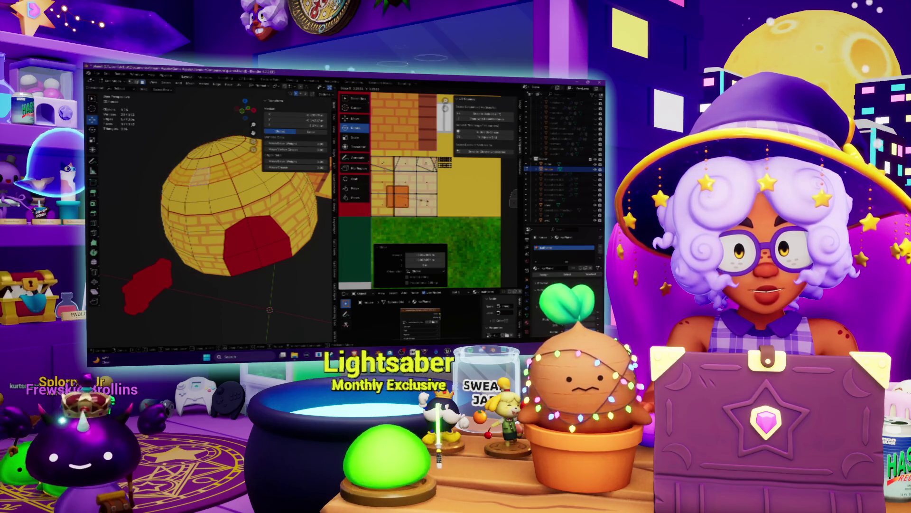
# - Reapply the UV layout command and shrink and reposition the orange UV square
pyautogui.click(422, 89)
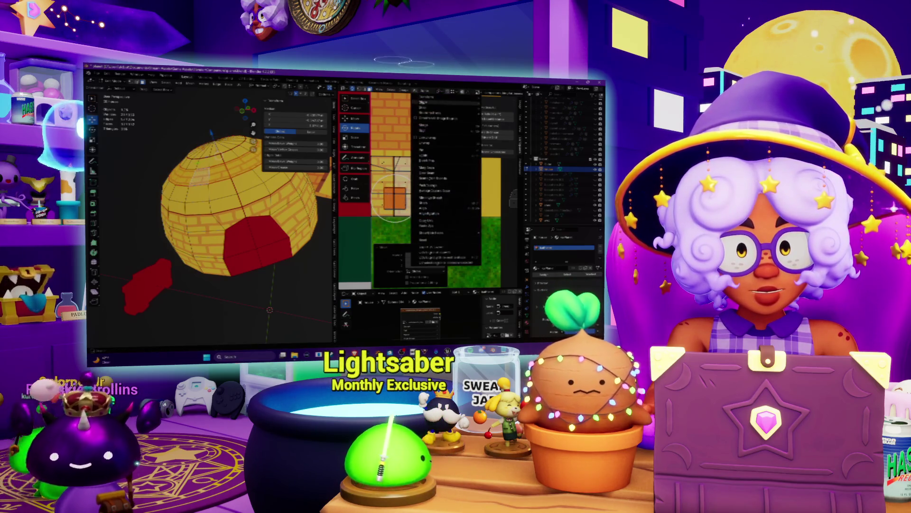
pyautogui.moveTo(438, 113)
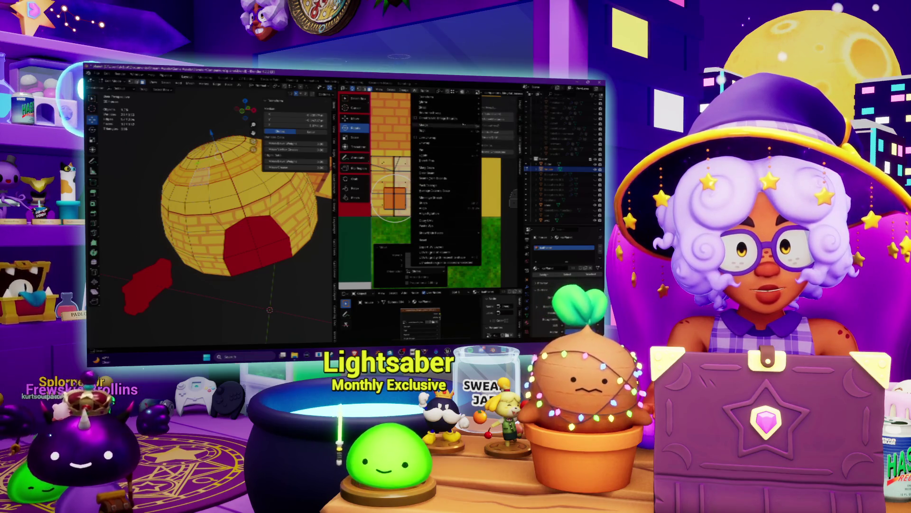
pyautogui.click(502, 124)
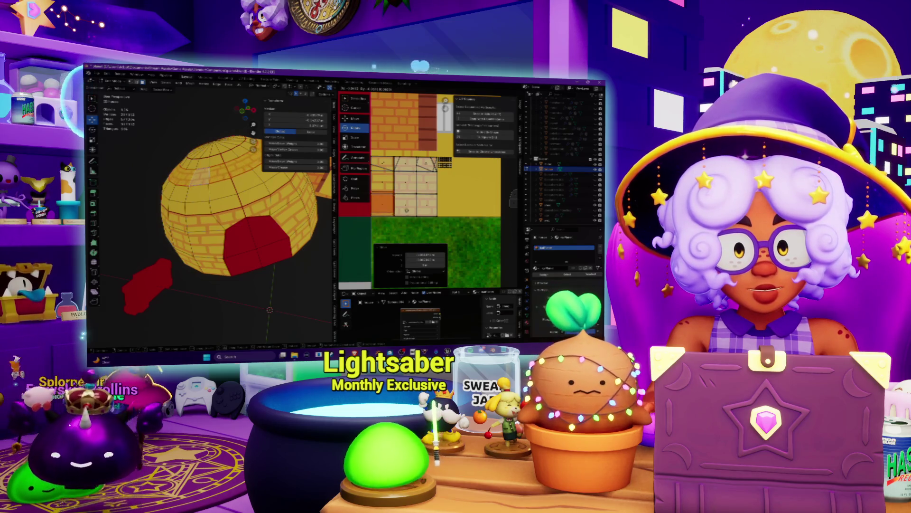
pyautogui.scroll(5, 272, 199)
pyautogui.scroll(-5, 272, 199)
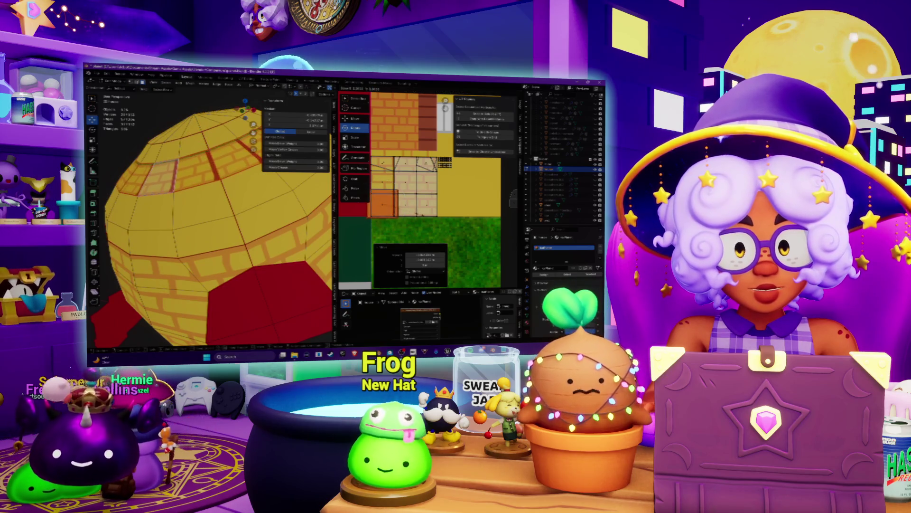
pyautogui.press('g')
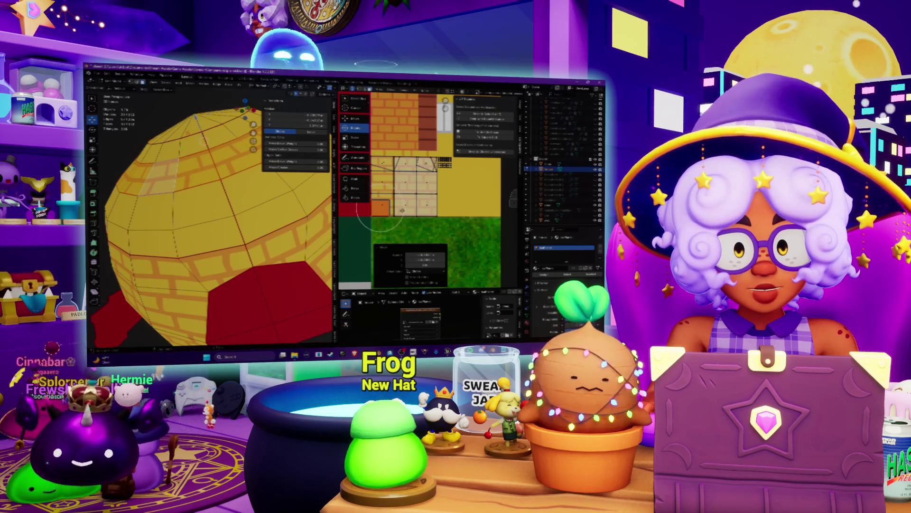
pyautogui.click(403, 210)
# - Reselect the UV square and stretch it taller over the yellow brick area
pyautogui.scroll(4, 417, 206)
pyautogui.scroll(2, 434, 203)
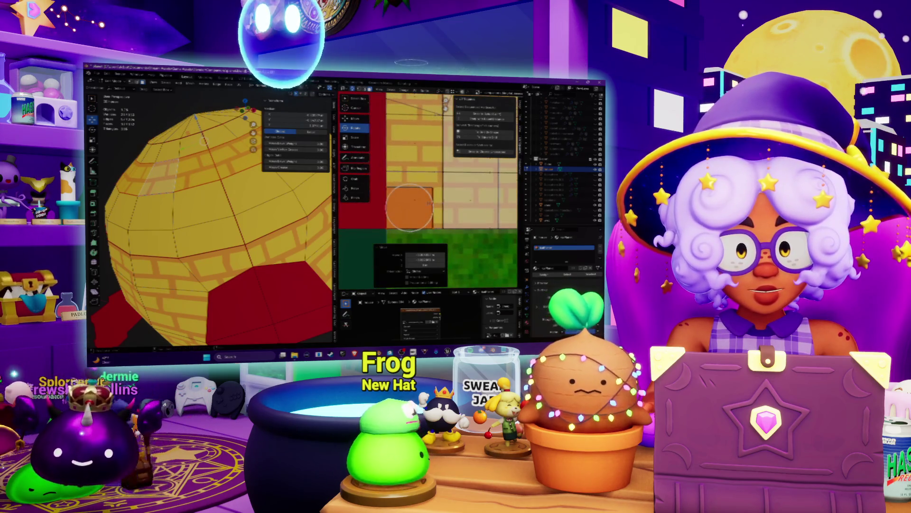
pyautogui.rightClick(426, 207)
pyautogui.click(423, 208)
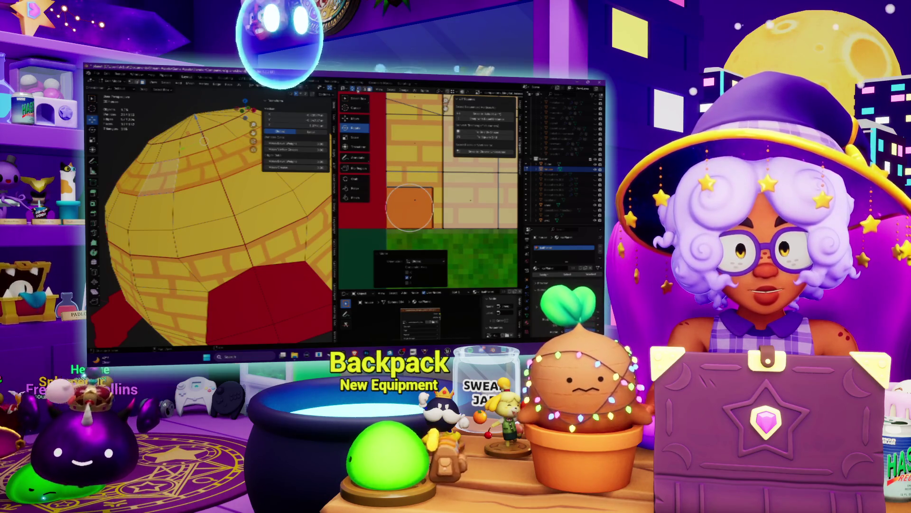
pyautogui.click(494, 163)
pyautogui.click(404, 204)
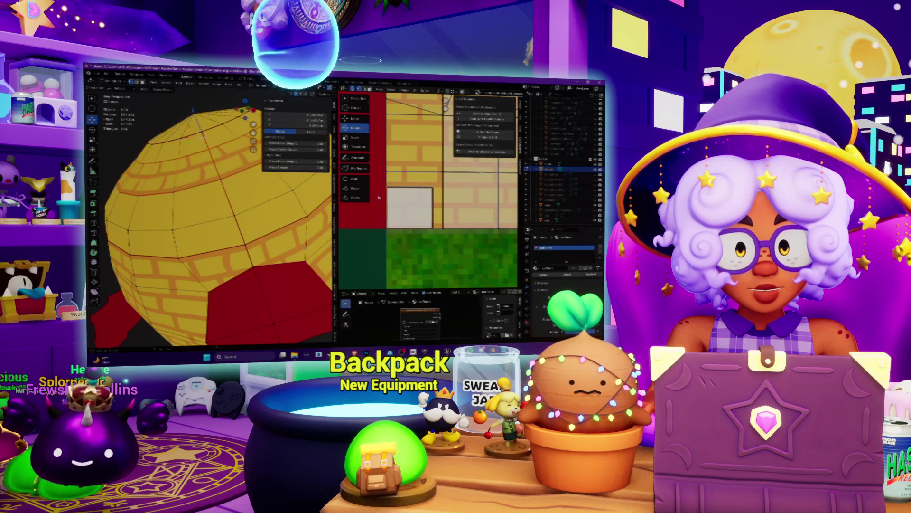
pyautogui.press('g')
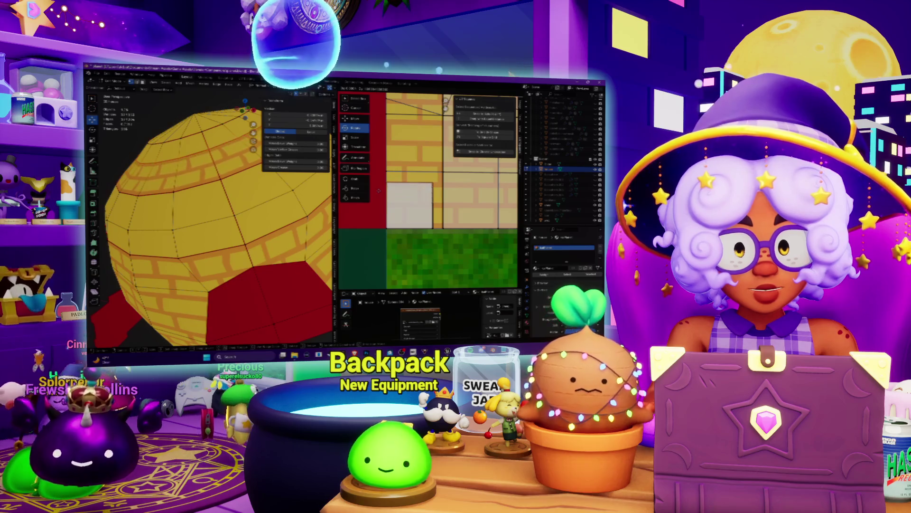
pyautogui.press('Return')
# - Orbit around the dome to check the yellow brick and the detached red piece
pyautogui.scroll(-5, 214, 213)
pyautogui.moveTo(213, 213); pyautogui.dragTo(256, 190, button='middle')
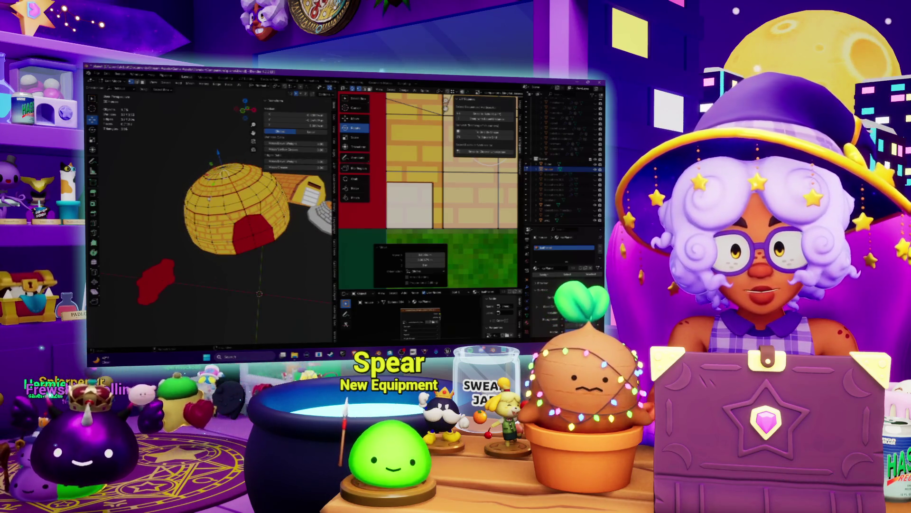
pyautogui.scroll(3, 214, 214)
pyautogui.moveTo(213, 214)
pyautogui.mouseDown(button='middle')
pyautogui.moveTo(187, 221)
pyautogui.moveTo(242, 232)
pyautogui.mouseUp(button='middle')
pyautogui.scroll(-5, 381, 193)
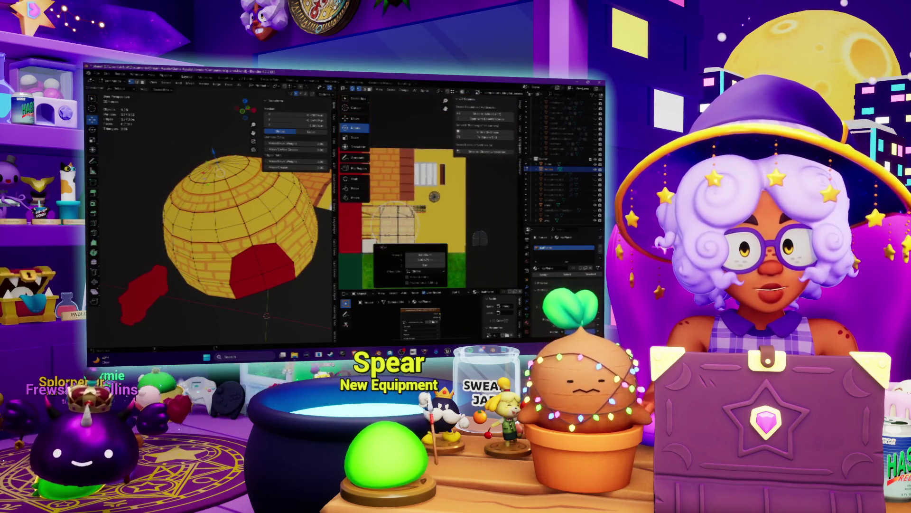
# - Bring the barred-window area of the atlas into view and select the dome's window face rings
pyautogui.scroll(2, 423, 197)
pyautogui.moveTo(424, 198); pyautogui.dragTo(449, 164, button='middle')
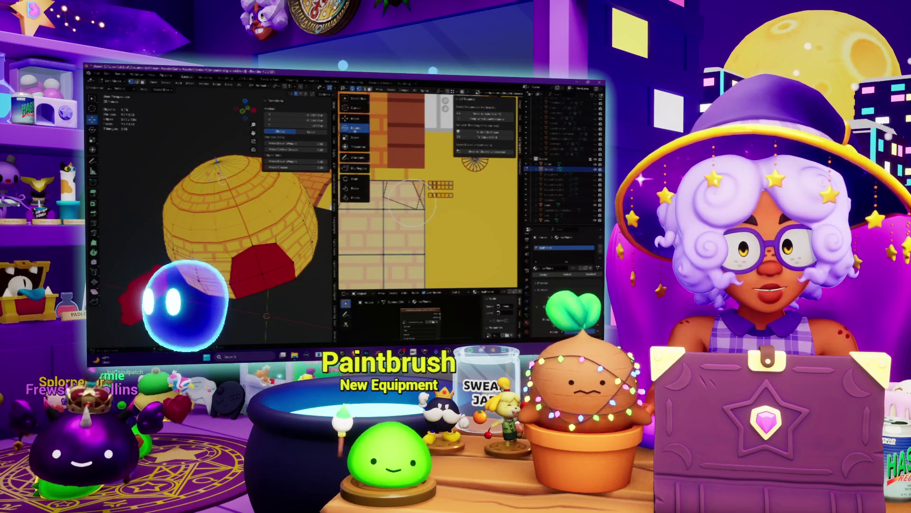
pyautogui.hotkey('shift', 'space')
pyautogui.press('s')
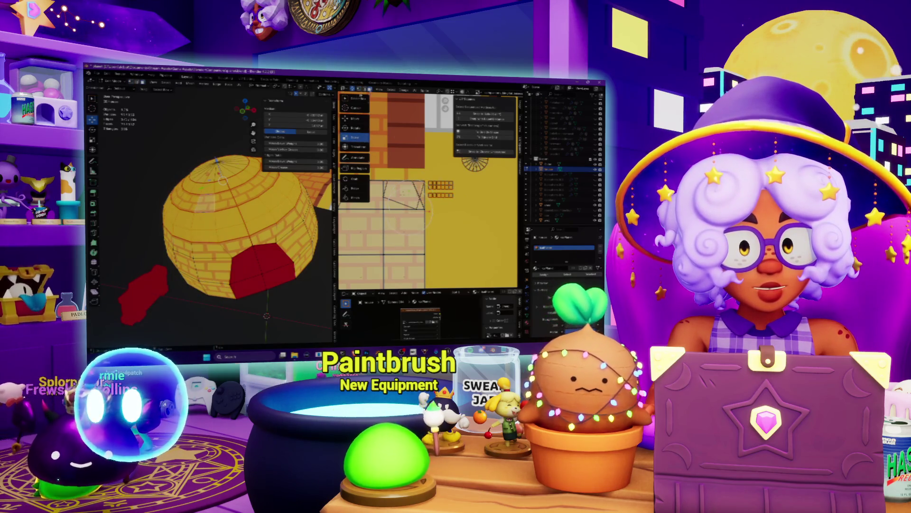
pyautogui.press('h')
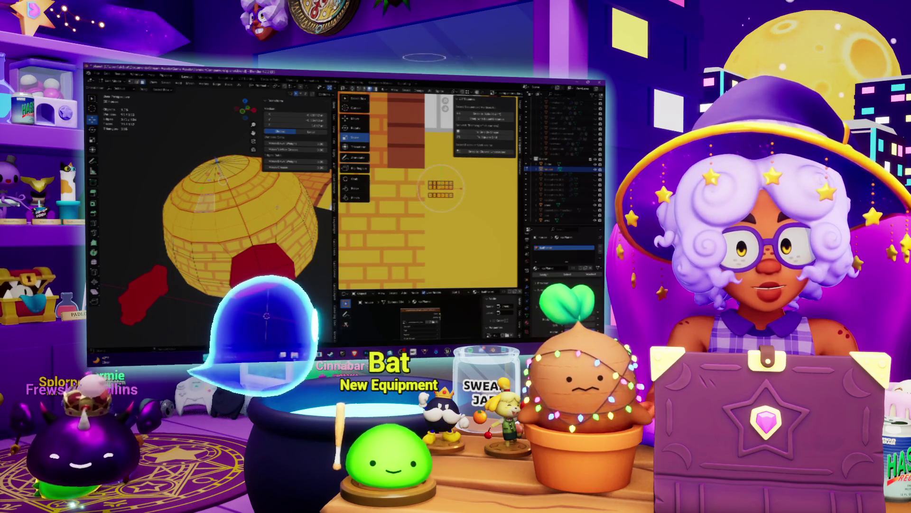
pyautogui.keyDown('alt'); pyautogui.click(229, 191); pyautogui.keyUp('alt')
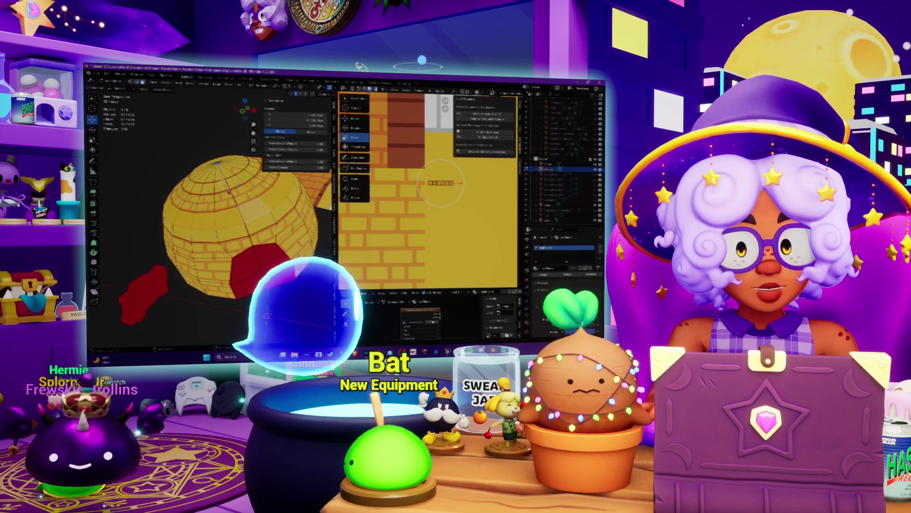
pyautogui.keyDown('alt'); pyautogui.keyDown('shift'); pyautogui.click(223, 181); pyautogui.keyUp('shift'); pyautogui.keyUp('alt')
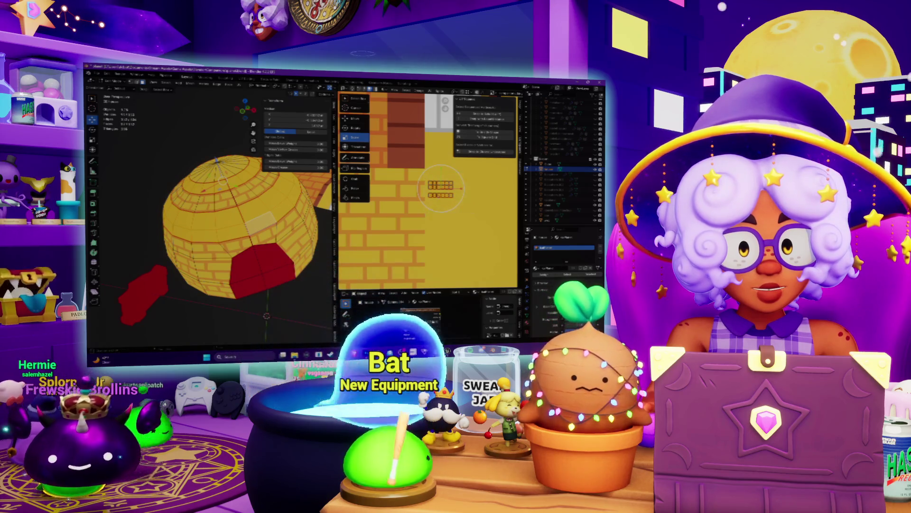
# - Shrink the window UV islands and stack the lower island onto the upper one over the barred window
pyautogui.press('s')
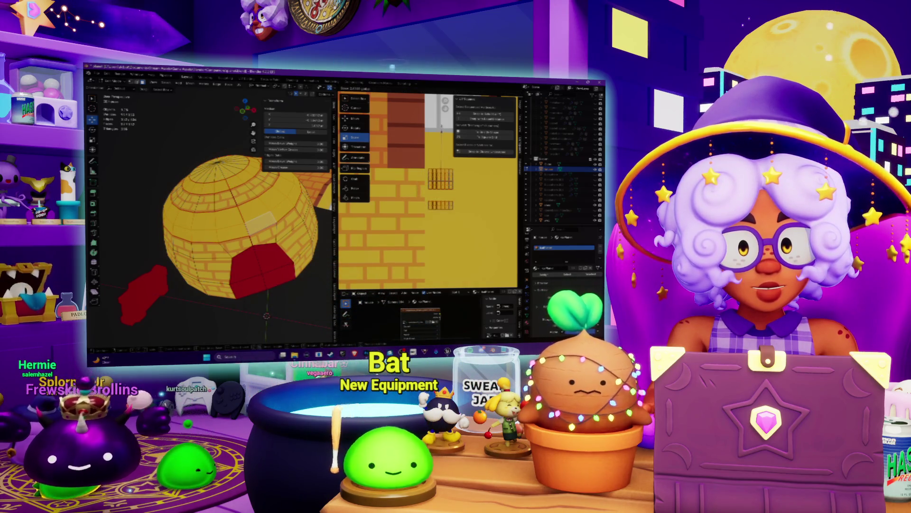
pyautogui.press('Return')
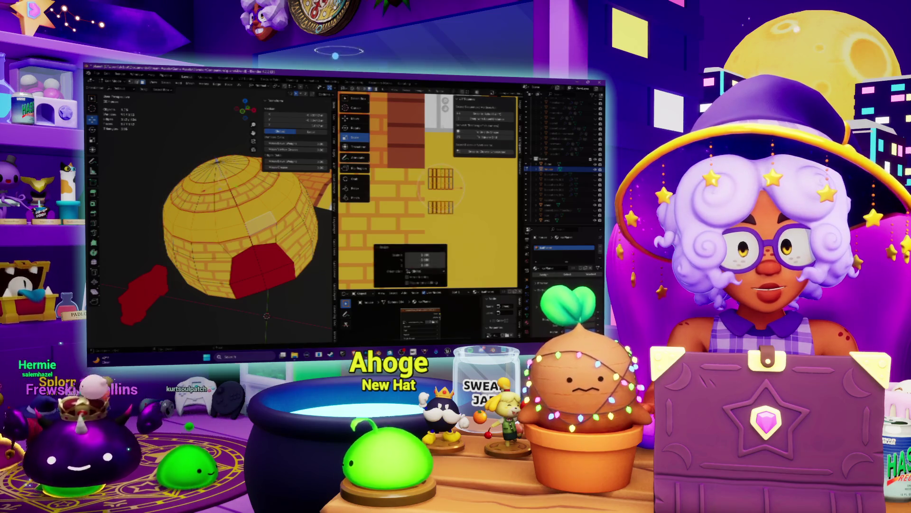
pyautogui.press('g')
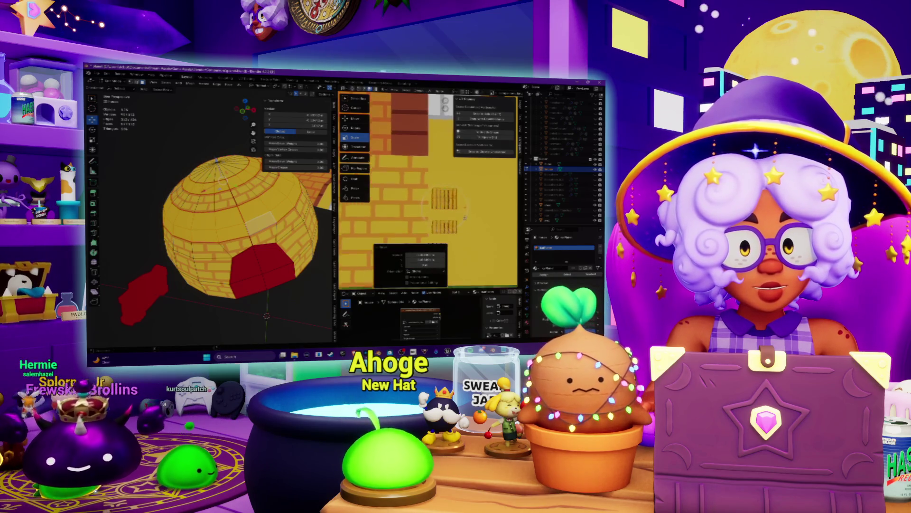
pyautogui.click(445, 227)
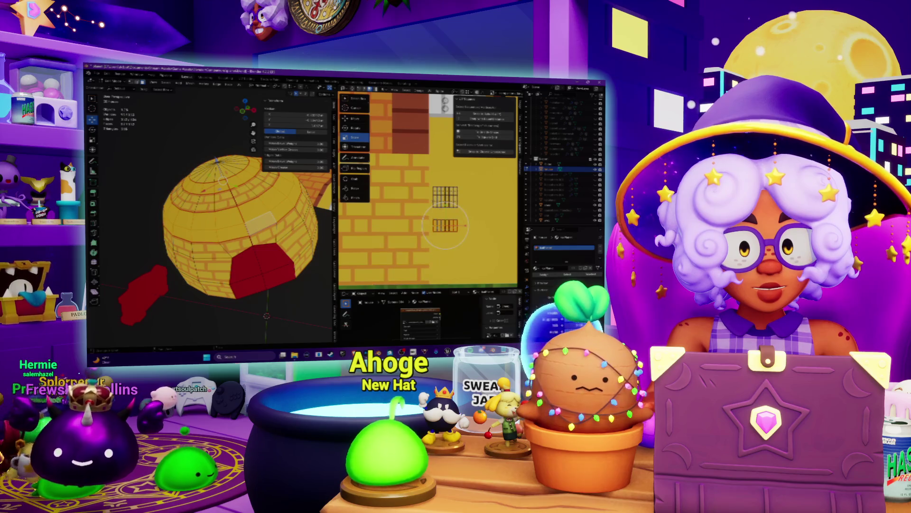
pyautogui.click(355, 118)
pyautogui.moveTo(447, 204)
pyautogui.mouseDown()
pyautogui.moveTo(447, 155)
pyautogui.moveTo(466, 189)
pyautogui.moveTo(445, 158)
pyautogui.mouseUp()
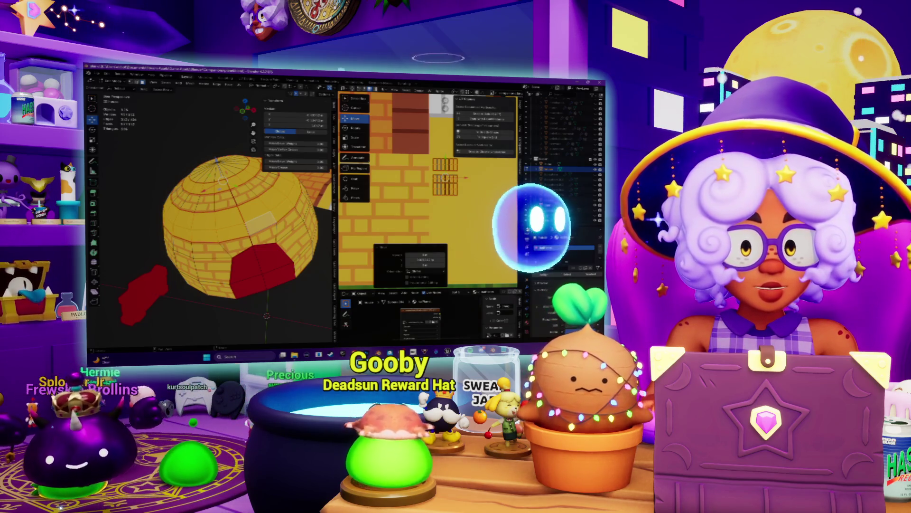
pyautogui.hotkey('ctrl', '+')
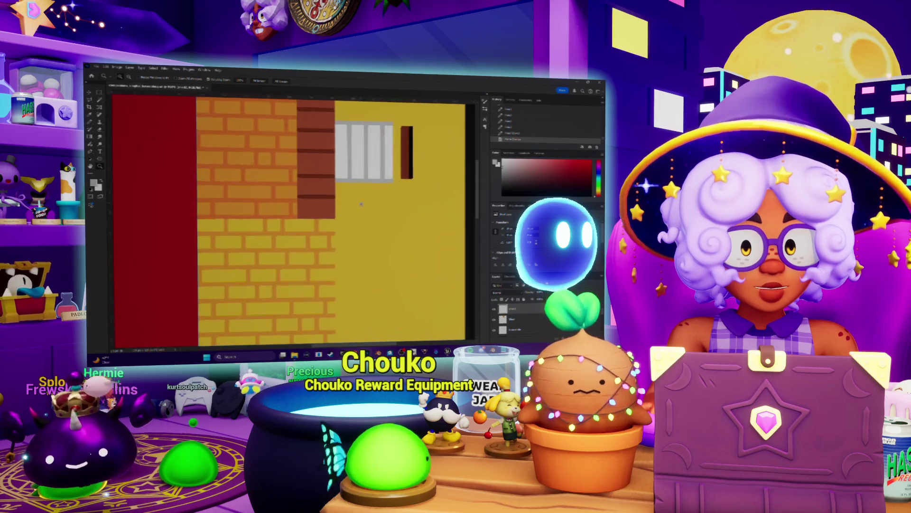
# - Fill a square selection on the yellow area below the barred window with solid grey
pyautogui.moveTo(337, 219)
pyautogui.mouseDown()
pyautogui.moveTo(392, 268)
pyautogui.moveTo(410, 268)
pyautogui.moveTo(377, 267)
pyautogui.mouseUp()
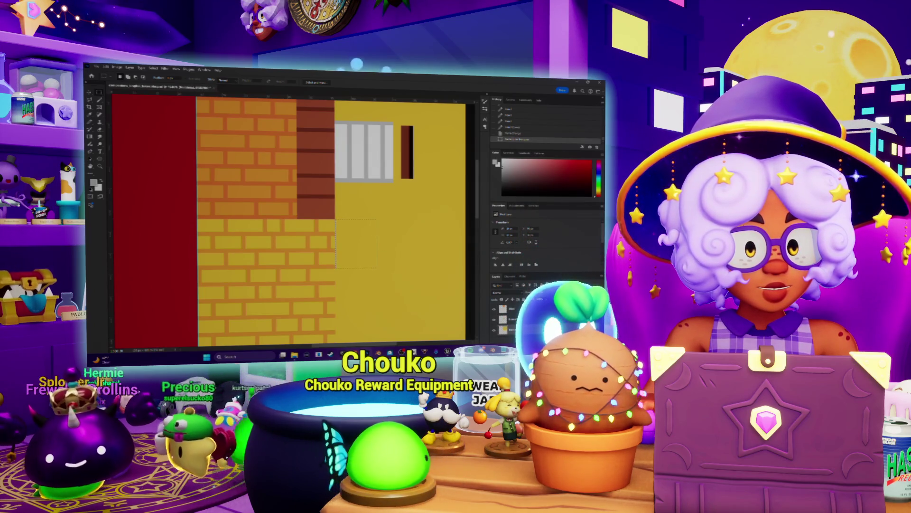
pyautogui.hotkey('ctrl', 'j')
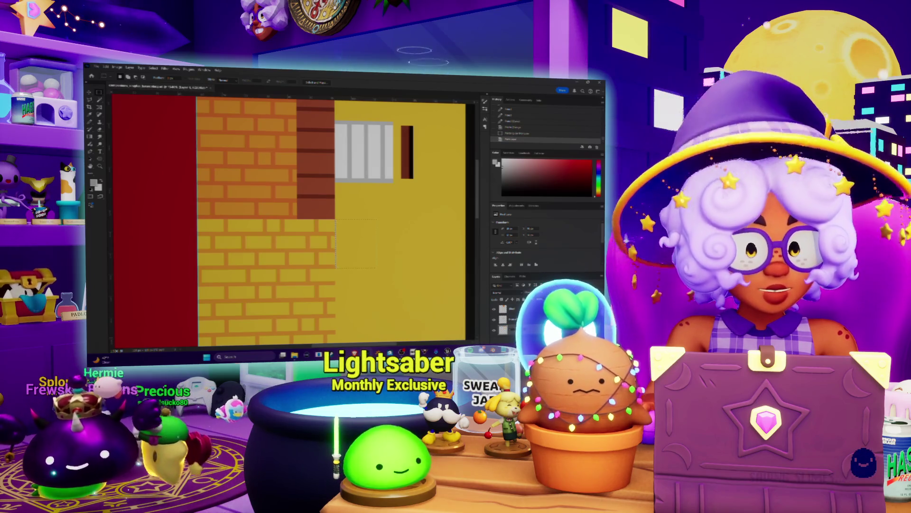
pyautogui.hotkey('shift', 'BackSpace')
pyautogui.press('Return')
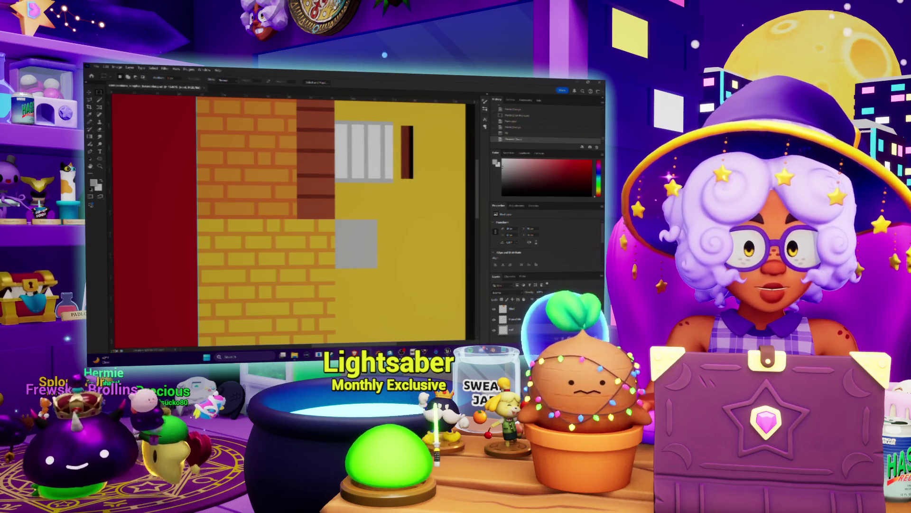
pyautogui.hotkey('alt', 'Tab')
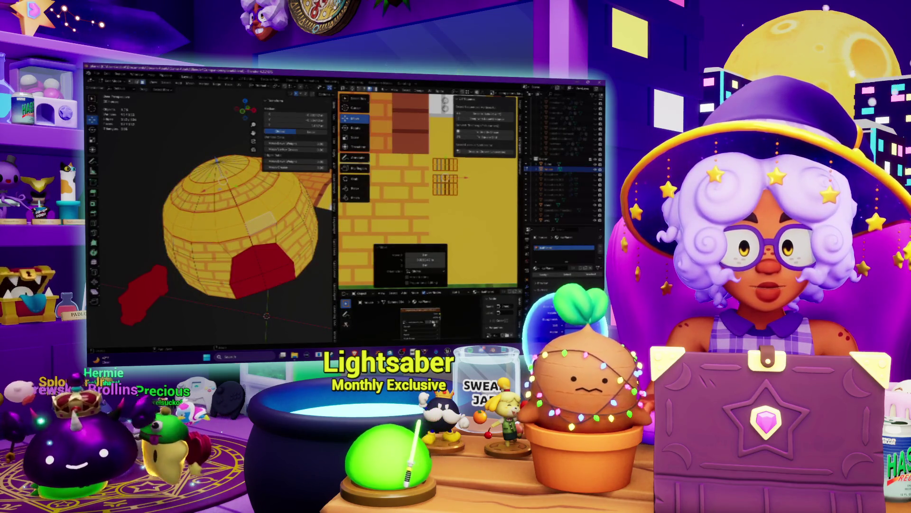
# - Reload the updated atlas and enlarge the window UV islands toward the new grey square
pyautogui.hotkey('alt', 'o')
pyautogui.click(513, 276)
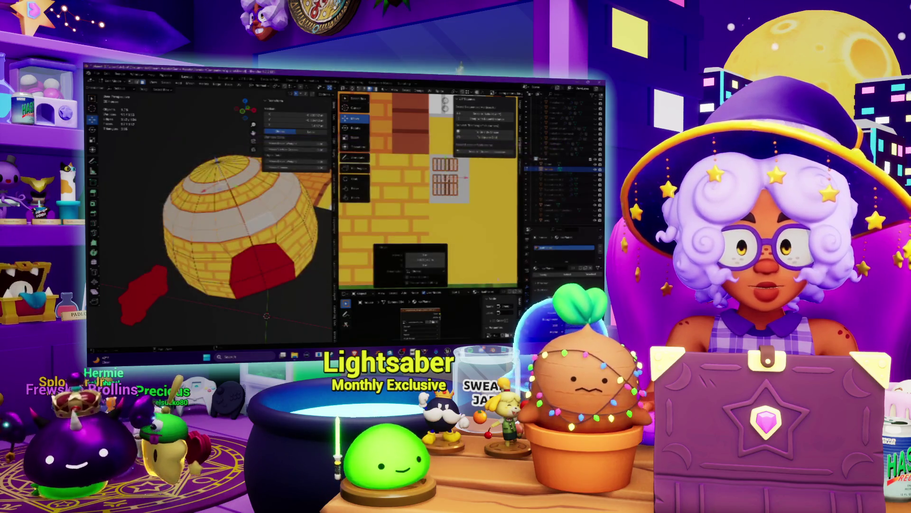
pyautogui.moveTo(214, 214); pyautogui.dragTo(185, 199, button='middle')
pyautogui.moveTo(442, 180); pyautogui.dragTo(446, 202, button='middle')
pyautogui.moveTo(484, 238); pyautogui.dragTo(489, 239)
pyautogui.press('s')
pyautogui.click(494, 250)
# - Reposition the window island so it lines up with the grey square
pyautogui.press('g')
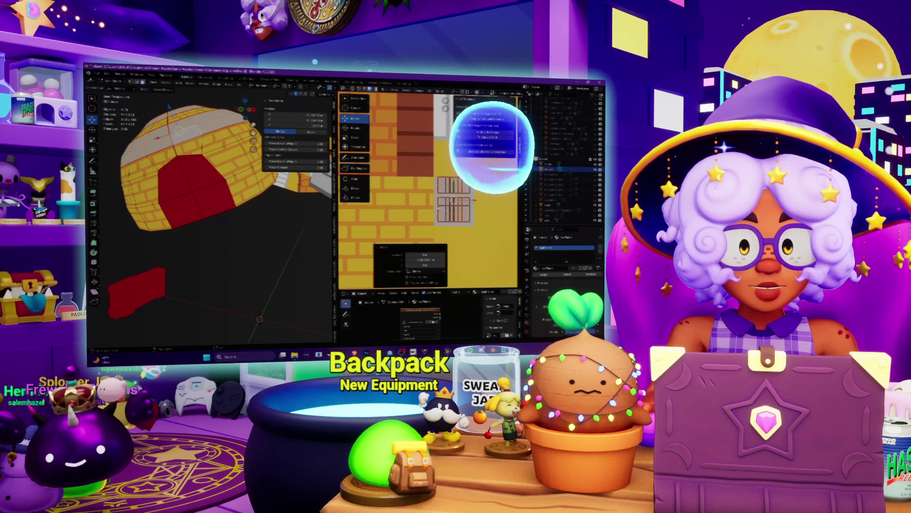
pyautogui.hotkey('alt', 'a')
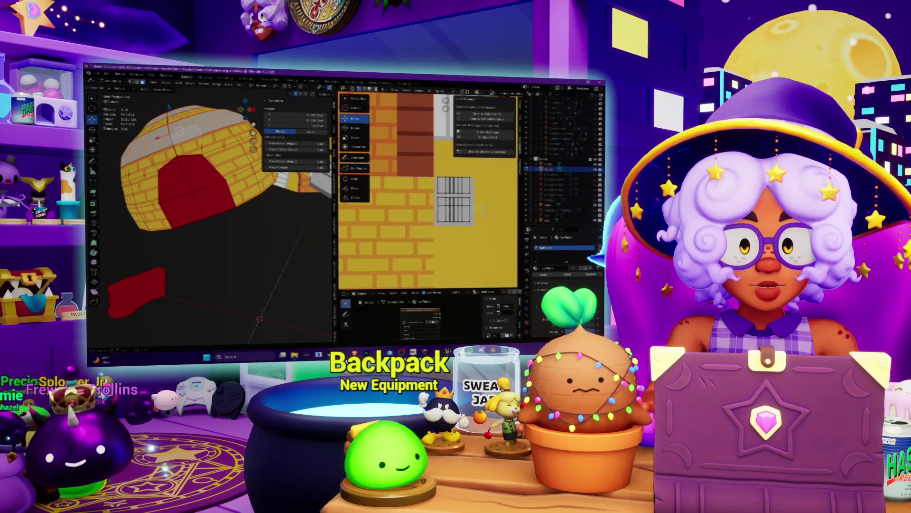
pyautogui.press('r')
pyautogui.press('Return')
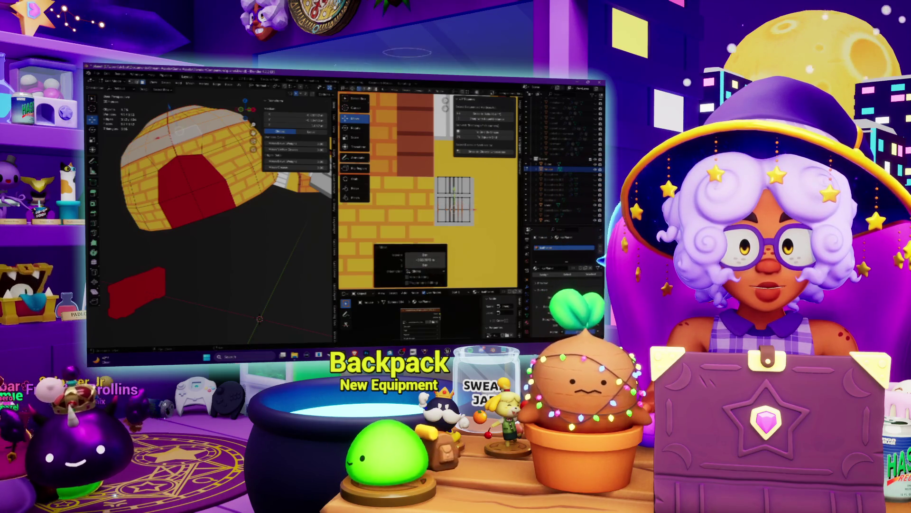
pyautogui.hotkey('alt', 'a')
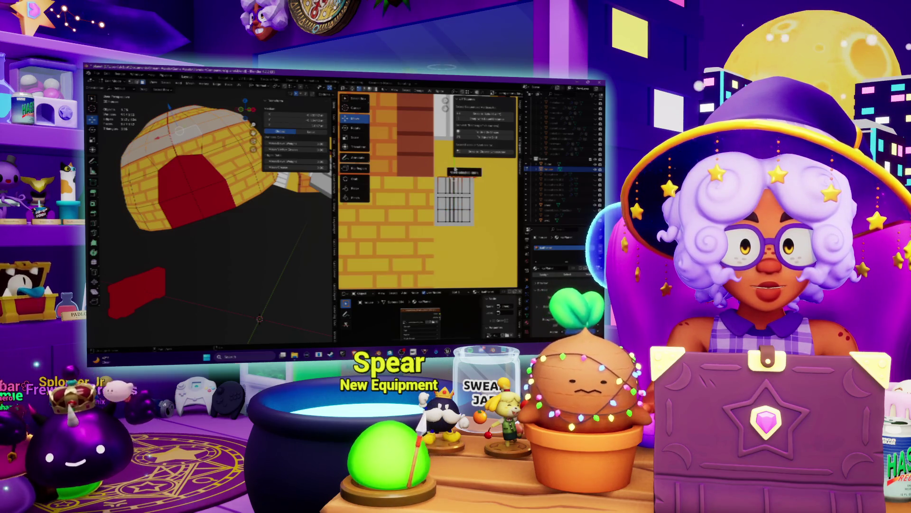
pyautogui.moveTo(456, 178); pyautogui.dragTo(444, 188, button='middle')
pyautogui.press('g')
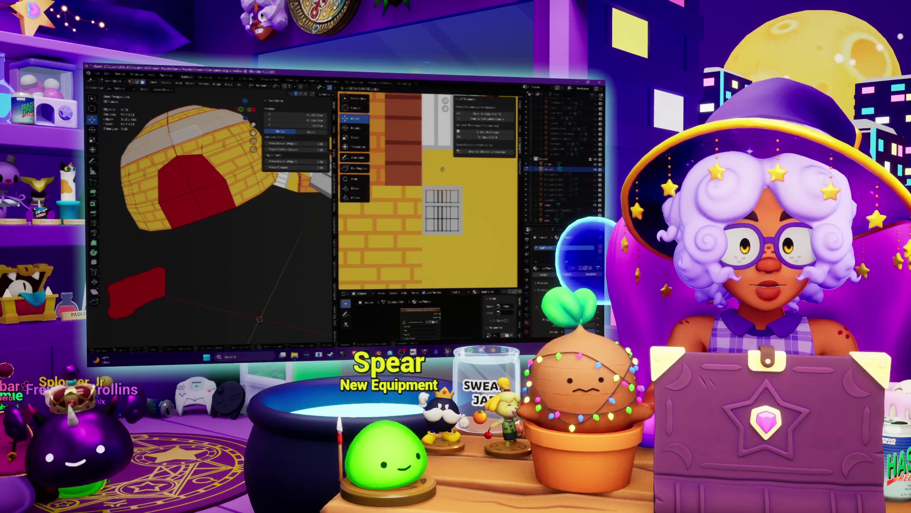
pyautogui.press('Return')
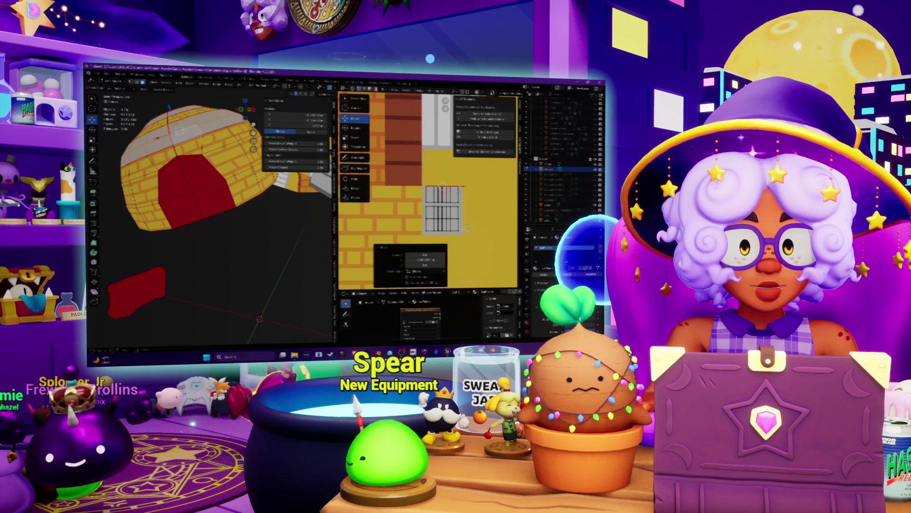
# - Fine-tune the island with axis-constrained moves, nudging it slightly lower onto the grey square
pyautogui.press('g')
pyautogui.press('Return')
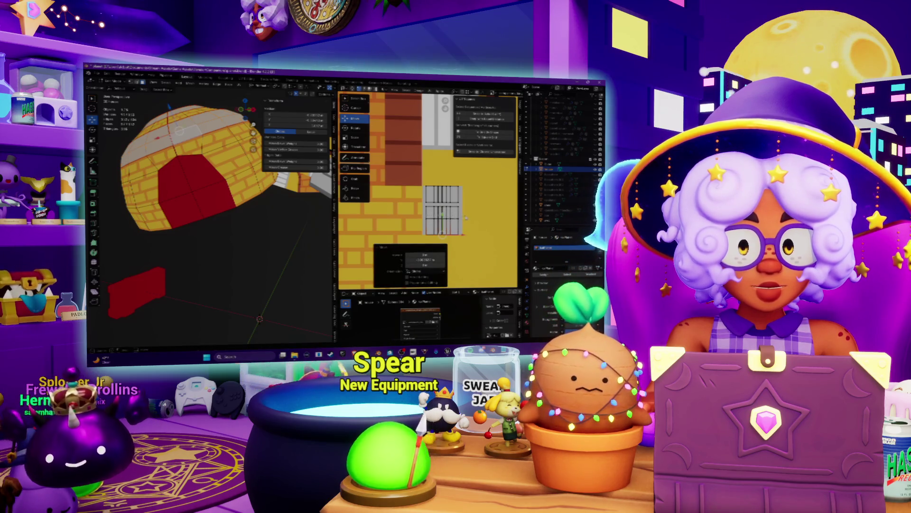
pyautogui.hotkey('alt', 'a')
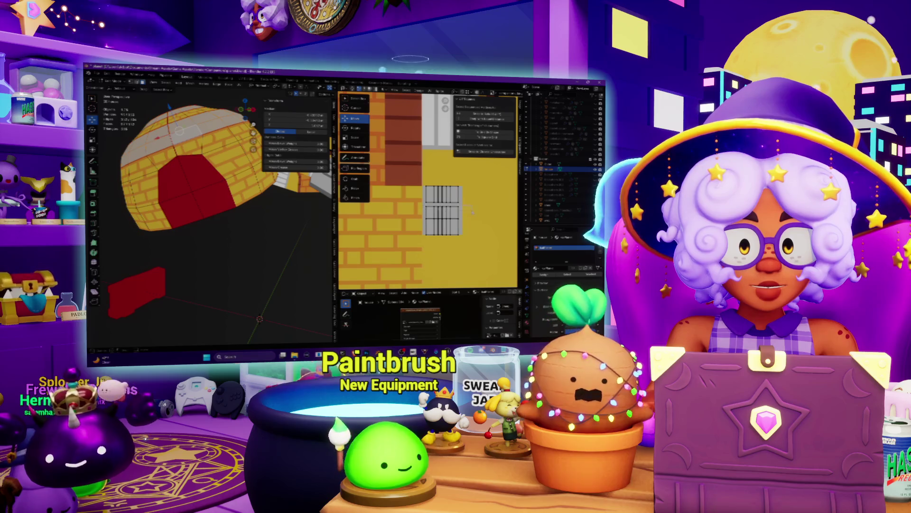
pyautogui.press('Return')
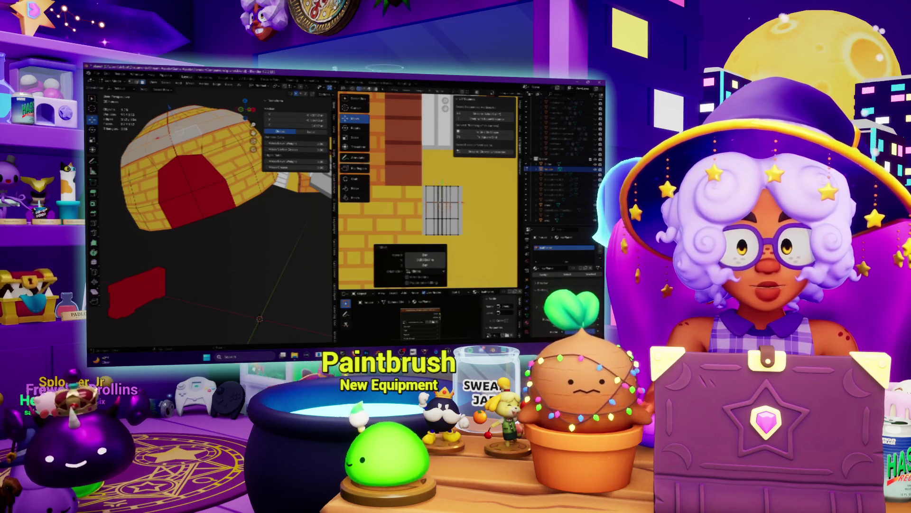
pyautogui.moveTo(214, 228); pyautogui.dragTo(204, 199, button='middle')
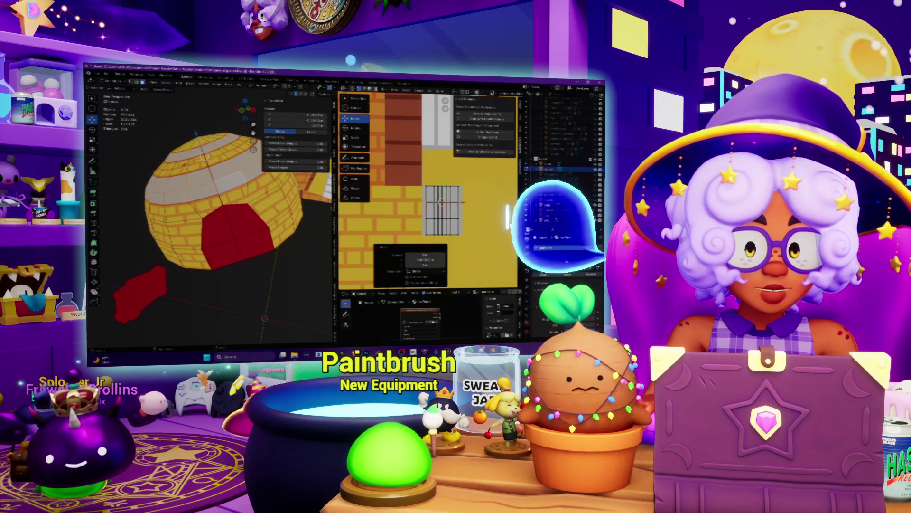
pyautogui.hotkey('alt', 'Tab')
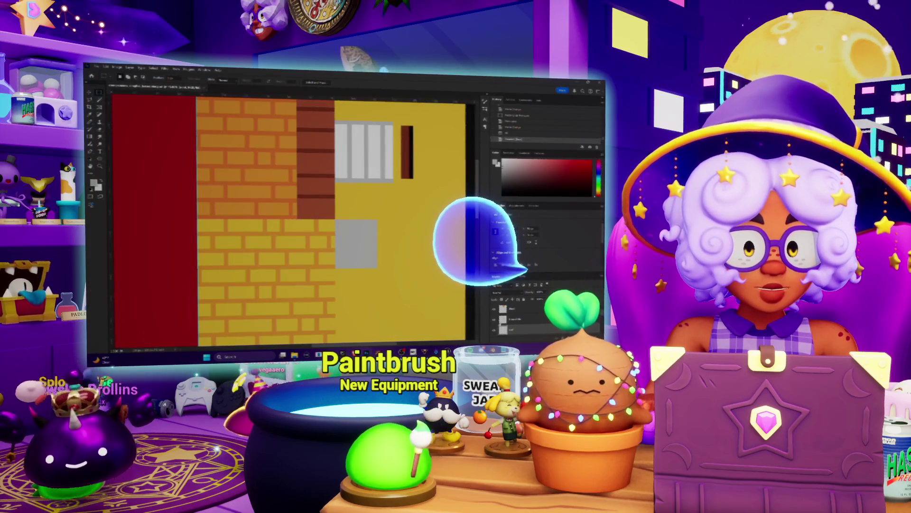
# - On a new layer, paint a white horizontal line across the grey square
pyautogui.hotkey('ctrl', 'shift', 'alt', 'n')
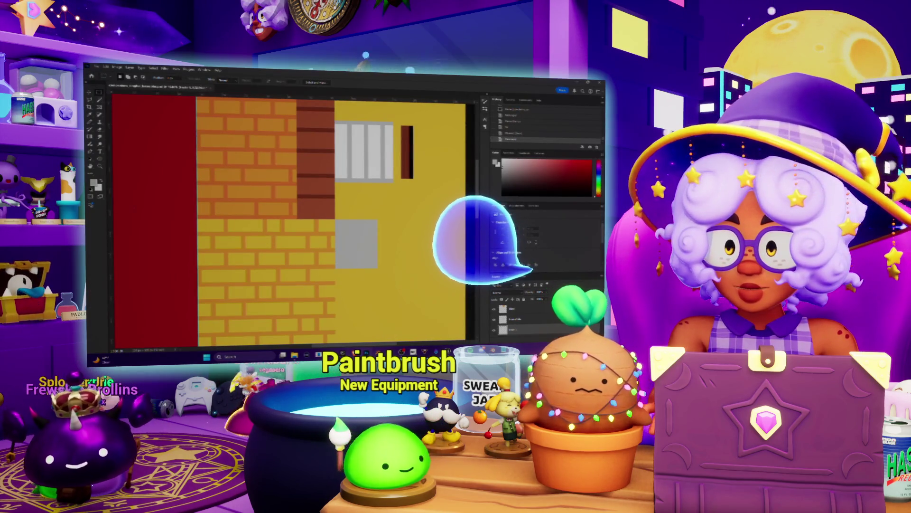
pyautogui.press('b')
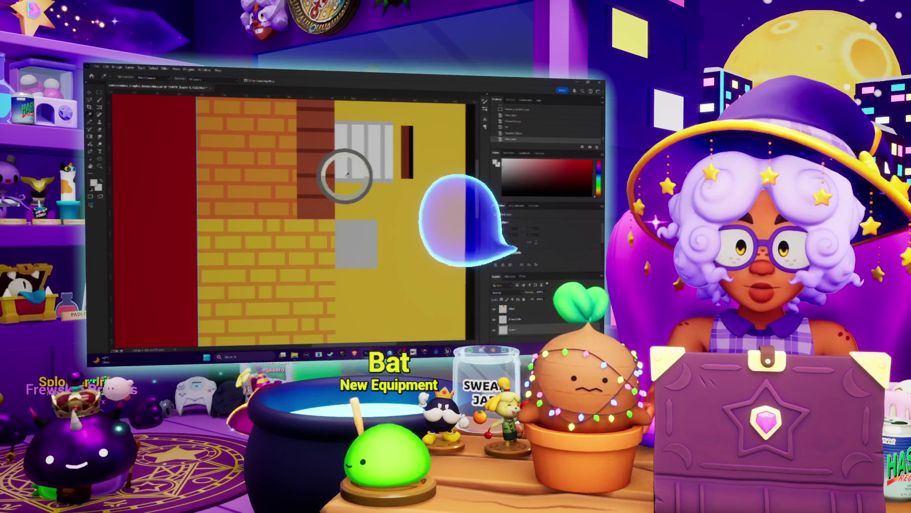
pyautogui.moveTo(377, 242); pyautogui.dragTo(336, 242)
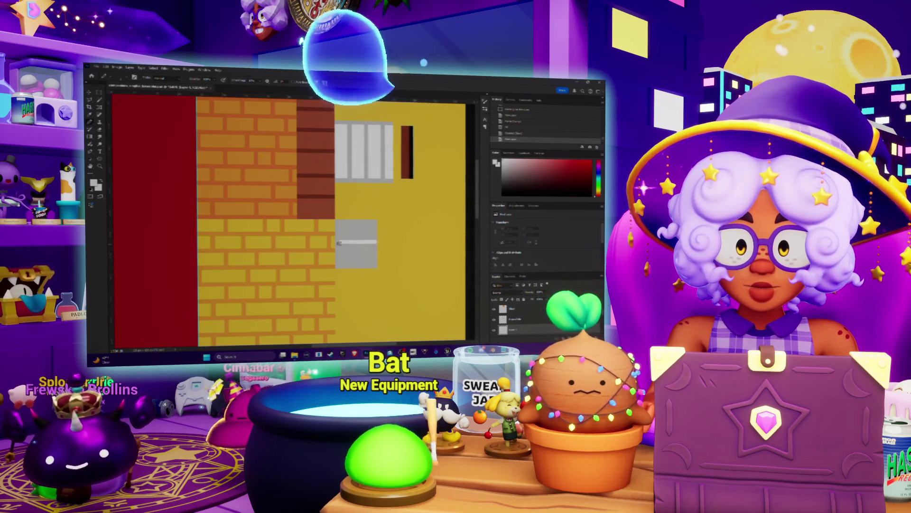
# - Reload the updated texture image onto the dome in Blender
pyautogui.hotkey('alt', 'Tab')
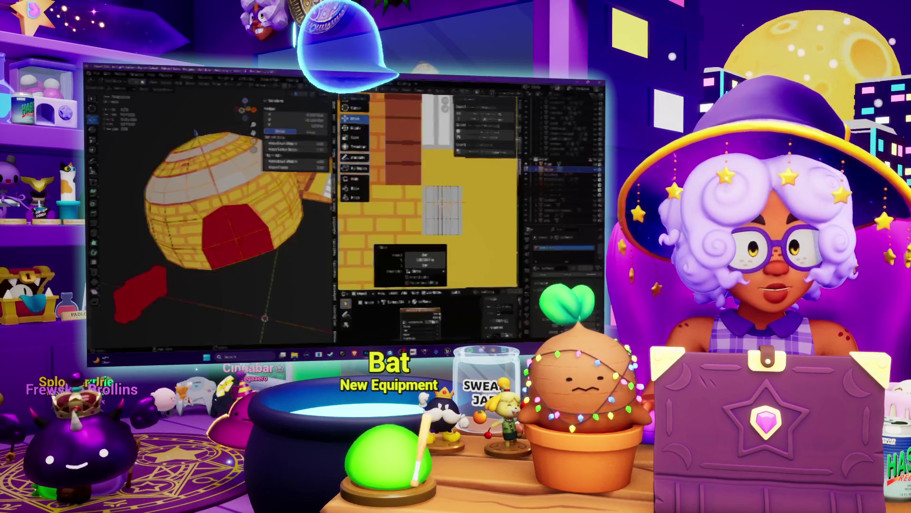
pyautogui.hotkey('alt', 'o')
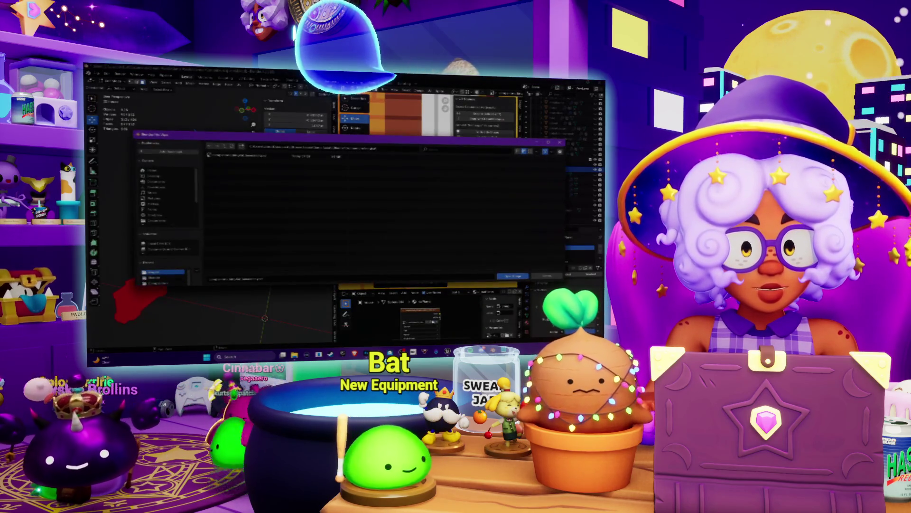
pyautogui.click(515, 276)
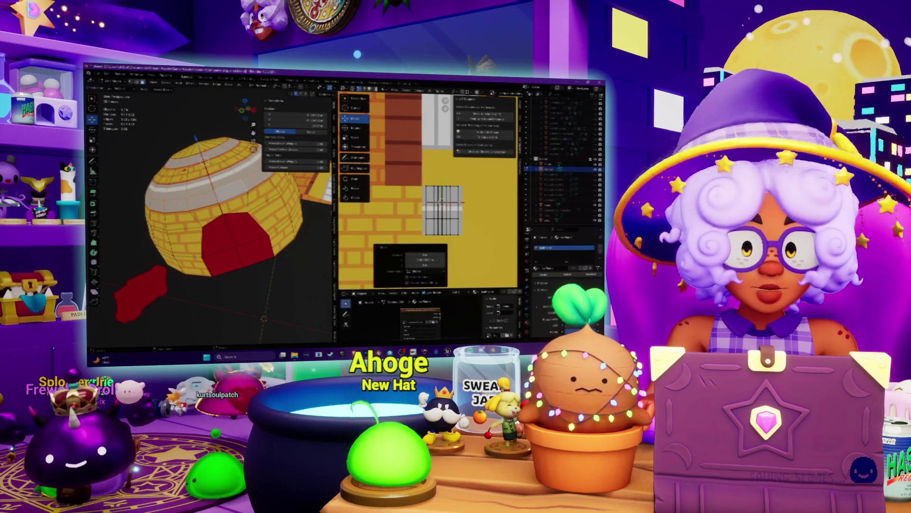
pyautogui.hotkey('alt', 'Tab')
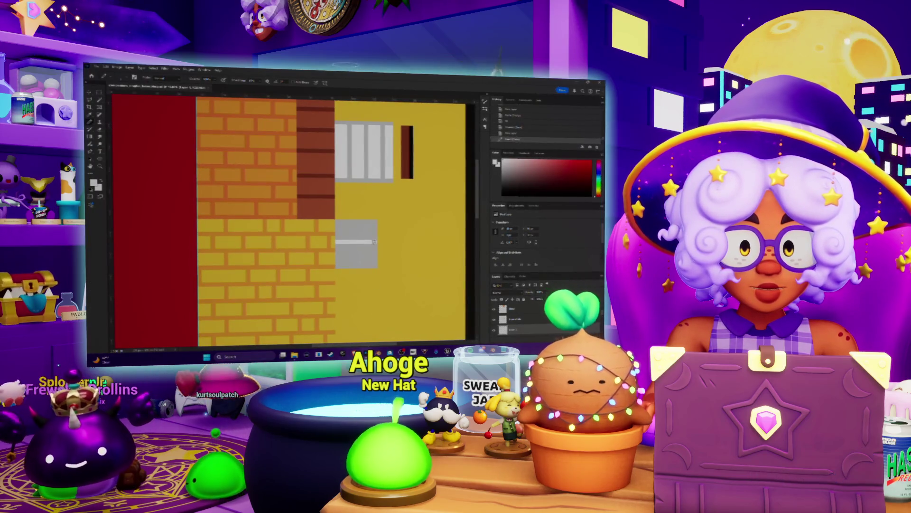
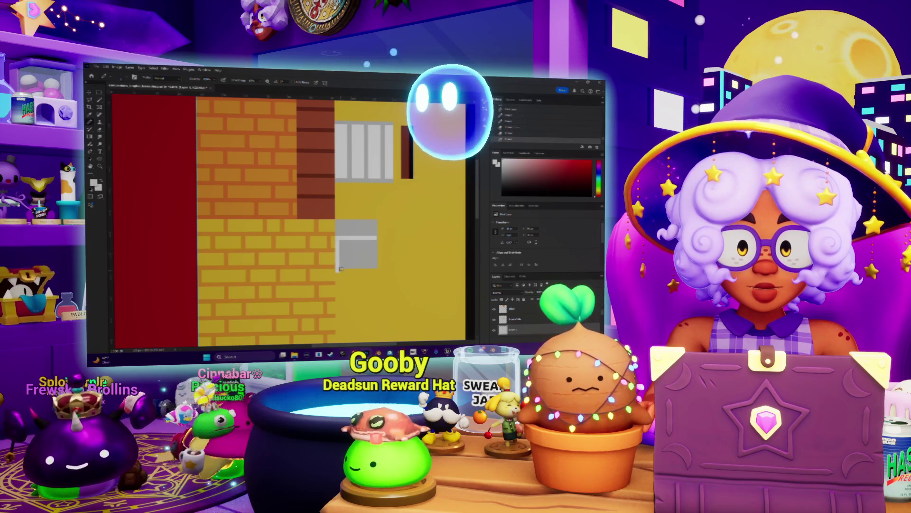
# - Draw light pencil highlight lines along the grey block's bottom and inner rectangle's top
pyautogui.press('e')
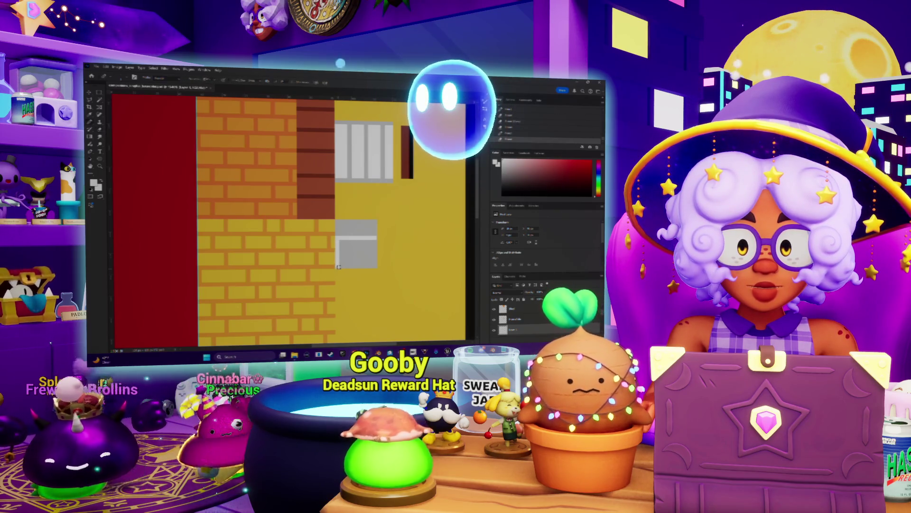
pyautogui.moveTo(338, 267); pyautogui.dragTo(379, 267)
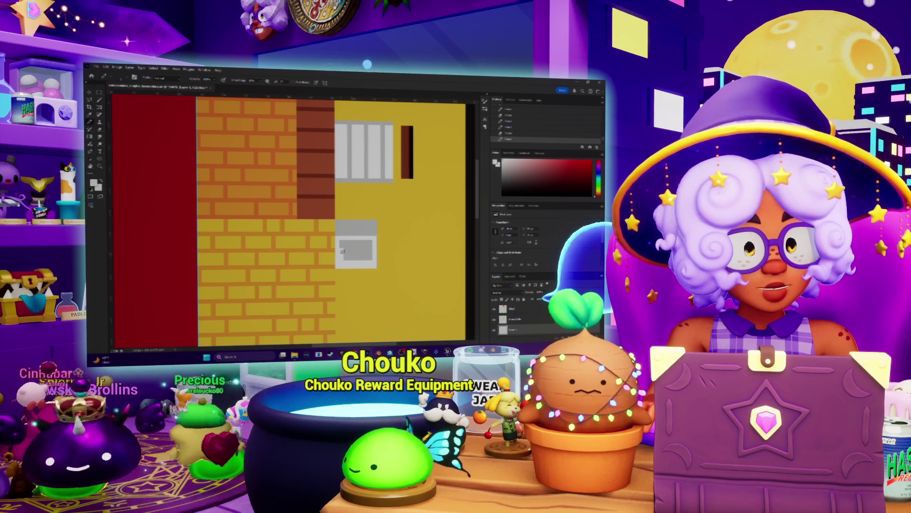
pyautogui.moveTo(341, 244)
pyautogui.mouseDown()
pyautogui.moveTo(367, 244)
pyautogui.moveTo(372, 259)
pyautogui.mouseUp()
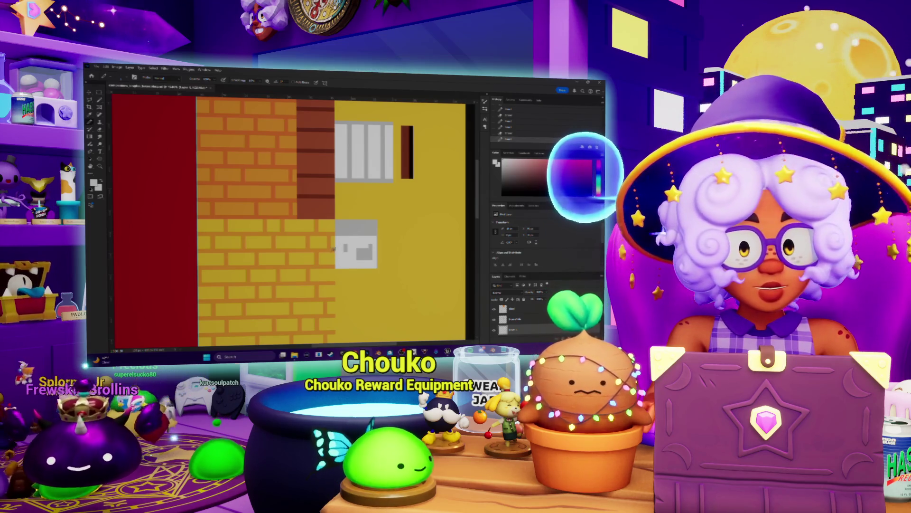
# - Erase the small dark square inside the grey block and zoom in on it
pyautogui.press('e')
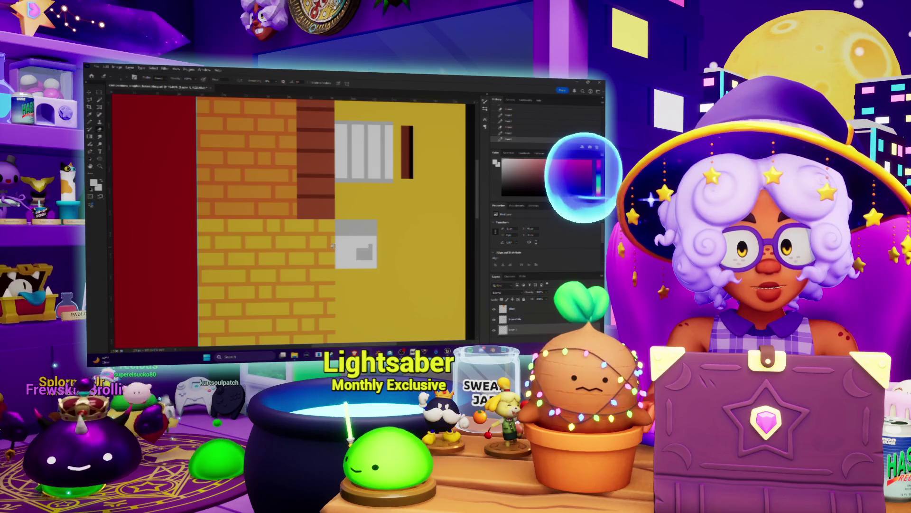
pyautogui.moveTo(360, 250); pyautogui.dragTo(361, 256)
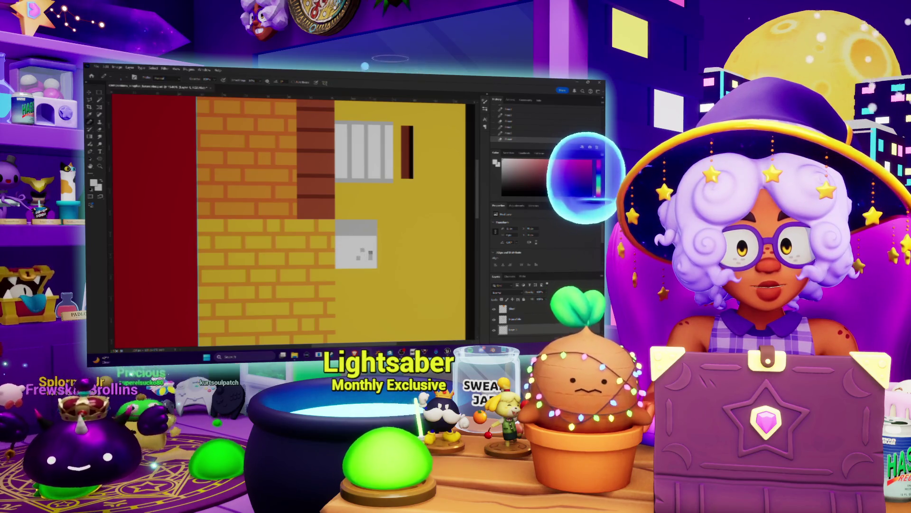
pyautogui.press('z')
pyautogui.moveTo(362, 252); pyautogui.dragTo(362, 249)
pyautogui.scroll(-1, 363, 249)
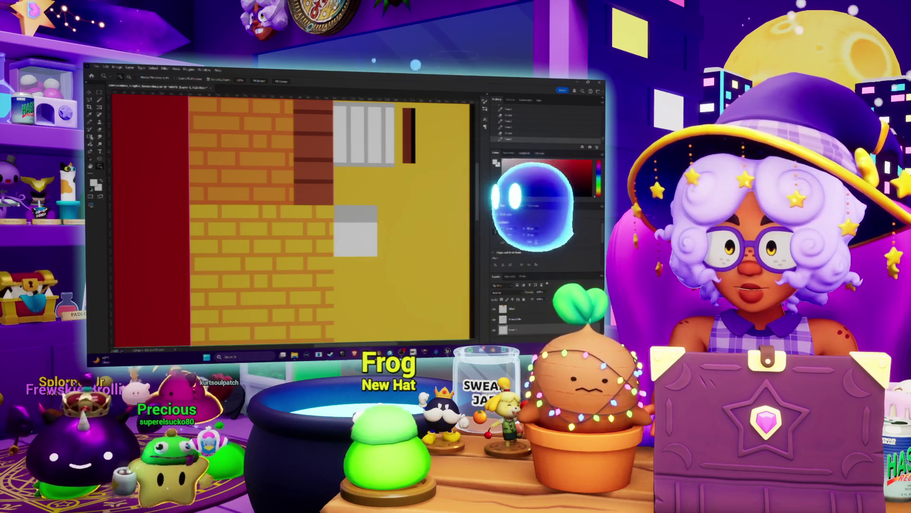
# - Lay a top-to-bottom gradient across the grey block
pyautogui.press('g')
pyautogui.press('i')
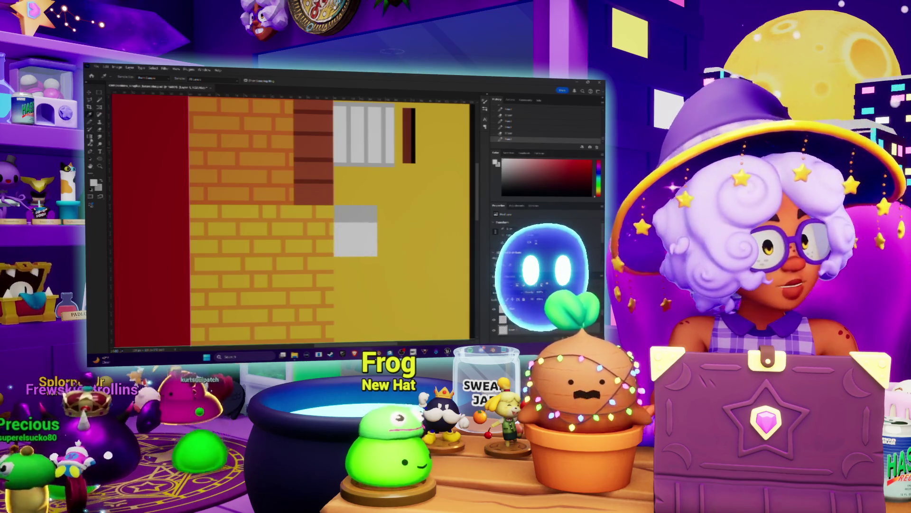
pyautogui.press('g')
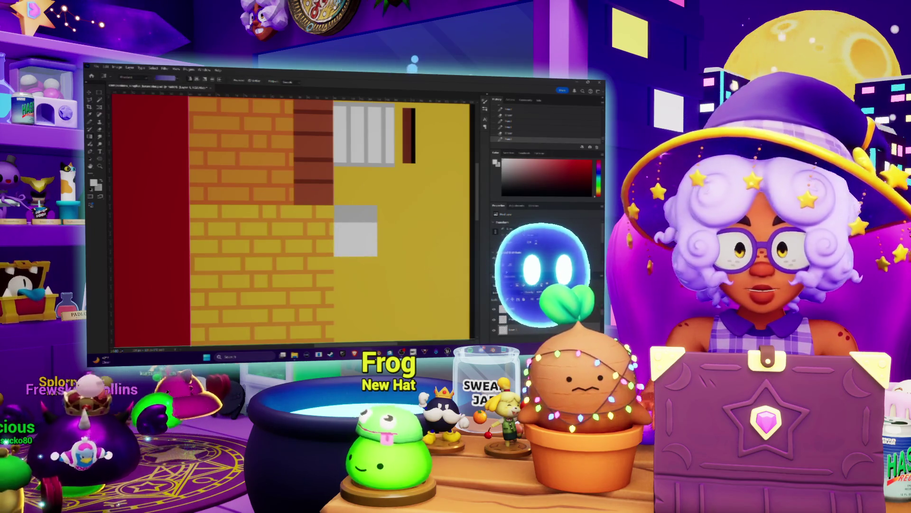
pyautogui.hotkey('ctrl', ',')
pyautogui.hotkey('ctrl', ',')
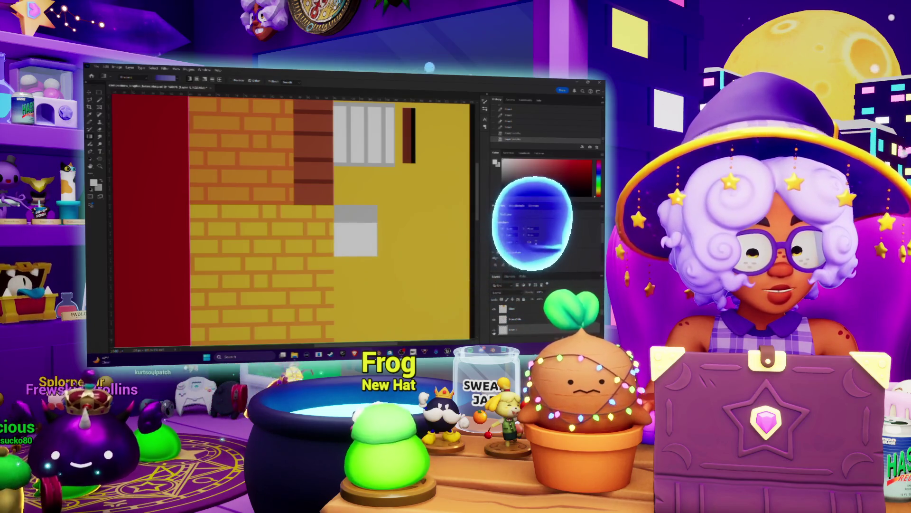
pyautogui.moveTo(363, 234)
pyautogui.mouseDown()
pyautogui.moveTo(362, 317)
pyautogui.moveTo(364, 279)
pyautogui.mouseUp()
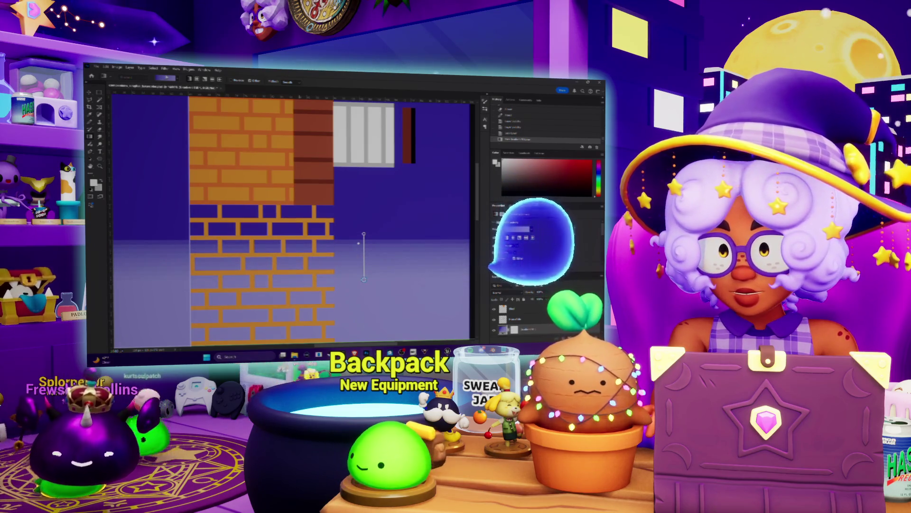
# - Fill the block with a Basics grey preset gradient that darkens toward the bottom, then go to Blender
pyautogui.click(134, 78)
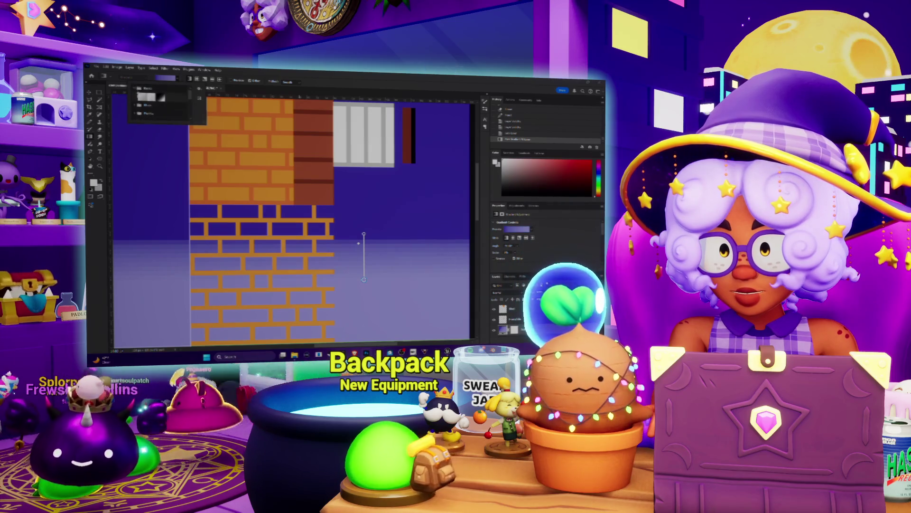
pyautogui.click(136, 89)
pyautogui.click(141, 97)
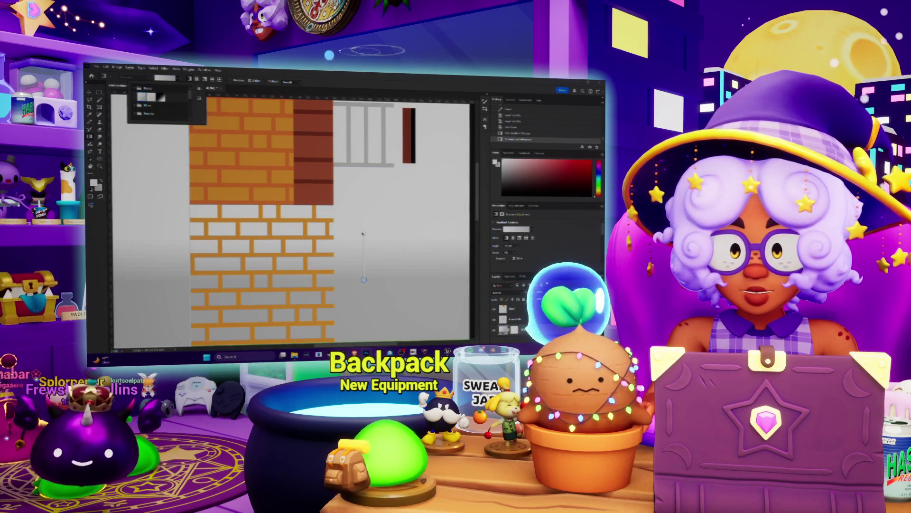
pyautogui.doubleClick(162, 97)
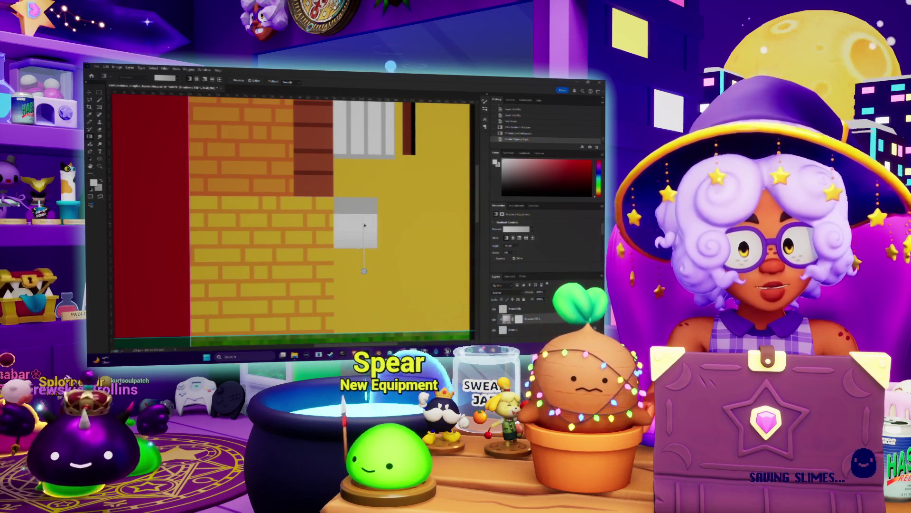
pyautogui.moveTo(364, 271); pyautogui.dragTo(365, 247)
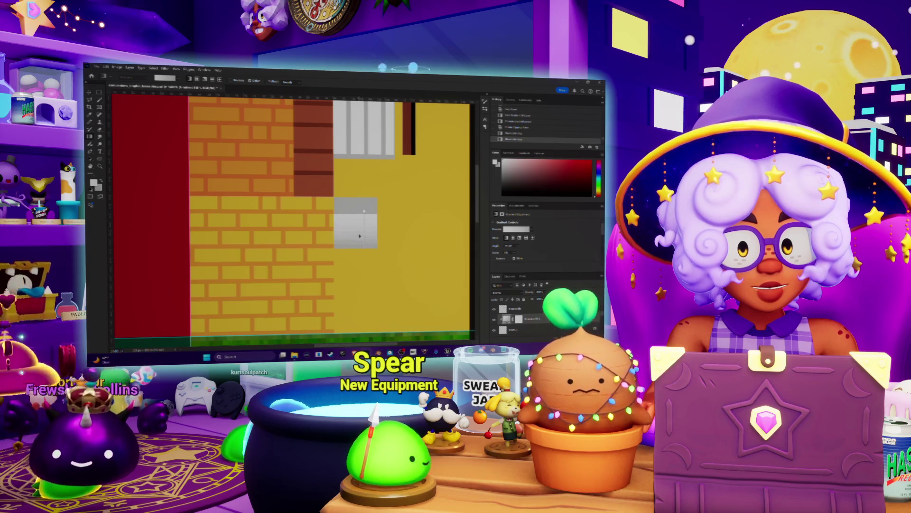
pyautogui.press('Return')
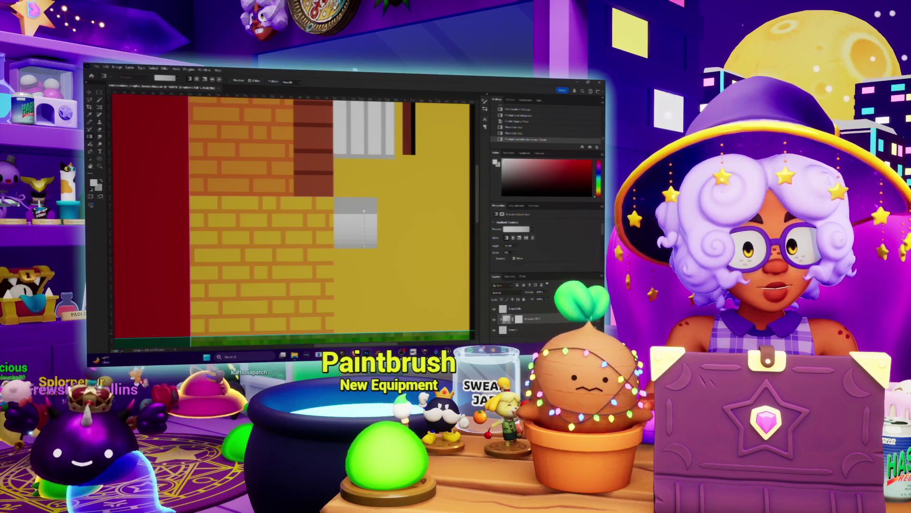
pyautogui.hotkey('alt', 'Tab')
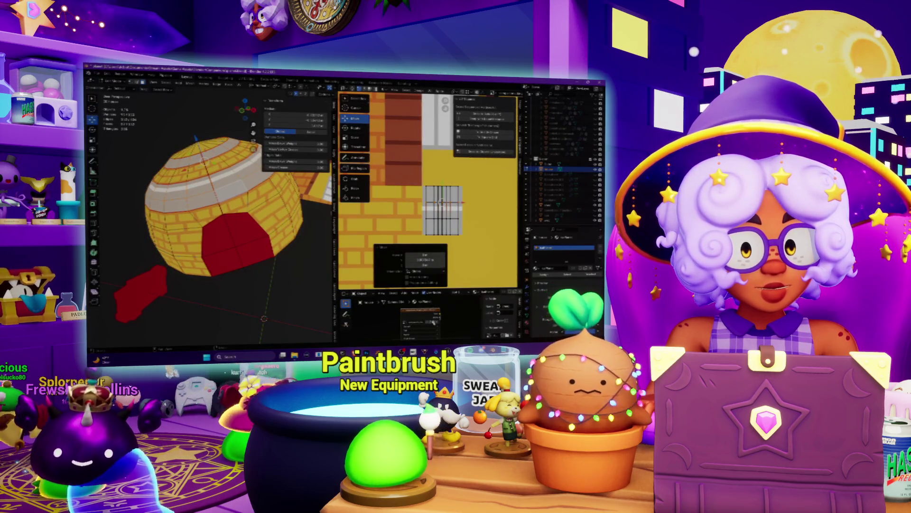
# - Orbit around the textured dome, deselect the UV island, and return to Photoshop
pyautogui.hotkey('alt', 'Tab')
pyautogui.moveTo(213, 214)
pyautogui.mouseDown(button='middle')
pyautogui.moveTo(223, 189)
pyautogui.moveTo(242, 208)
pyautogui.mouseUp(button='middle')
pyautogui.scroll(5, 214, 218)
pyautogui.scroll(-3, 245, 214)
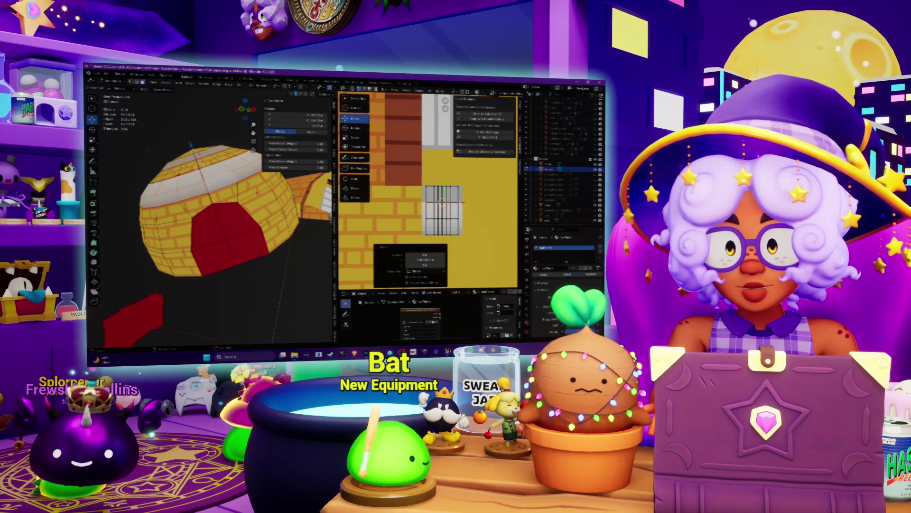
pyautogui.click(190, 144)
pyautogui.moveTo(190, 144); pyautogui.dragTo(159, 145, button='middle')
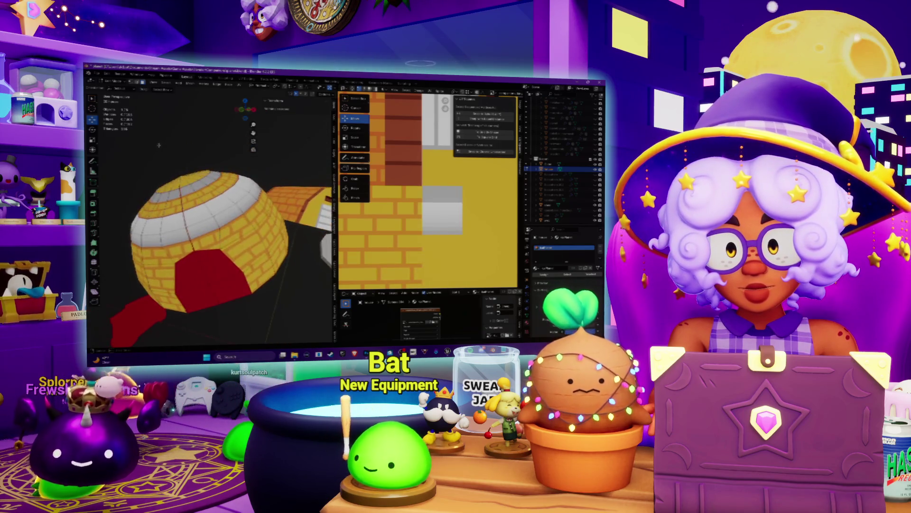
pyautogui.hotkey('alt', 'Tab')
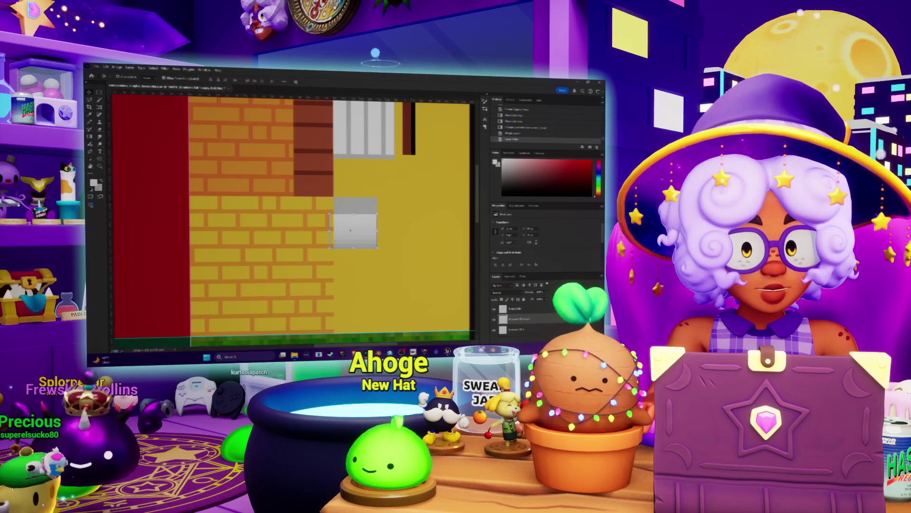
# - Move the grey block up, save the texture with the move applied, and marquee-select a rectangle
pyautogui.moveTo(356, 227)
pyautogui.mouseDown()
pyautogui.moveTo(355, 194)
pyautogui.moveTo(355, 213)
pyautogui.mouseUp()
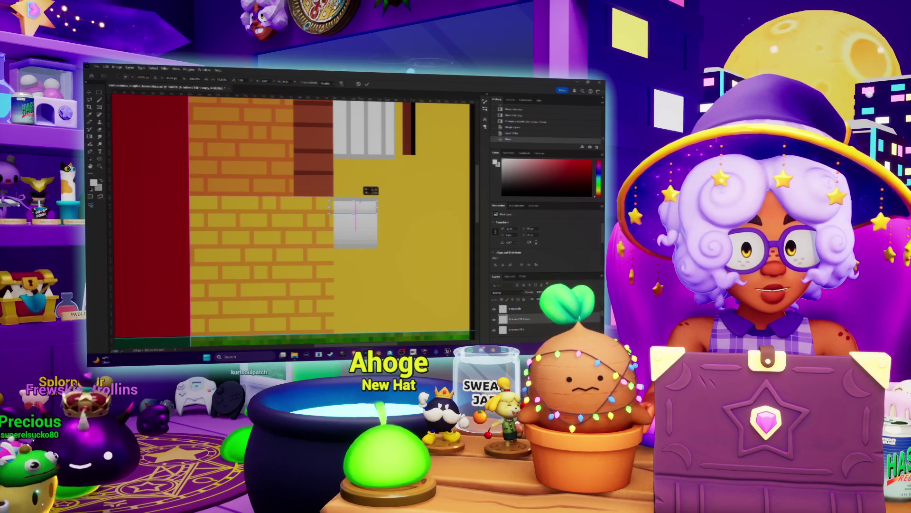
pyautogui.hotkey('ctrl', 's')
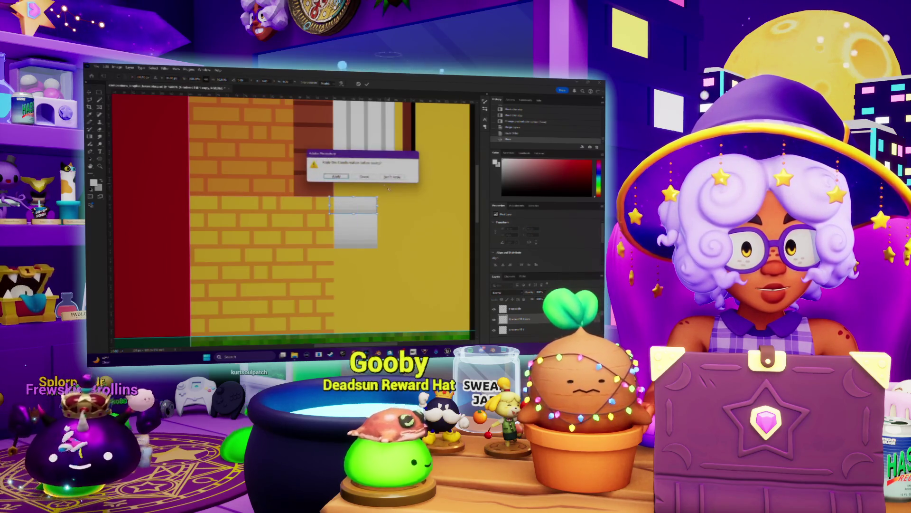
pyautogui.click(346, 177)
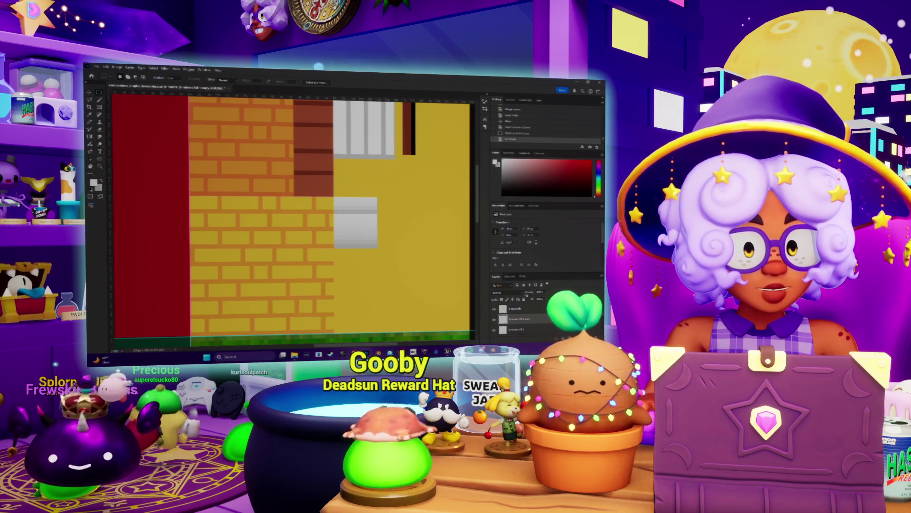
pyautogui.moveTo(327, 182); pyautogui.dragTo(342, 242)
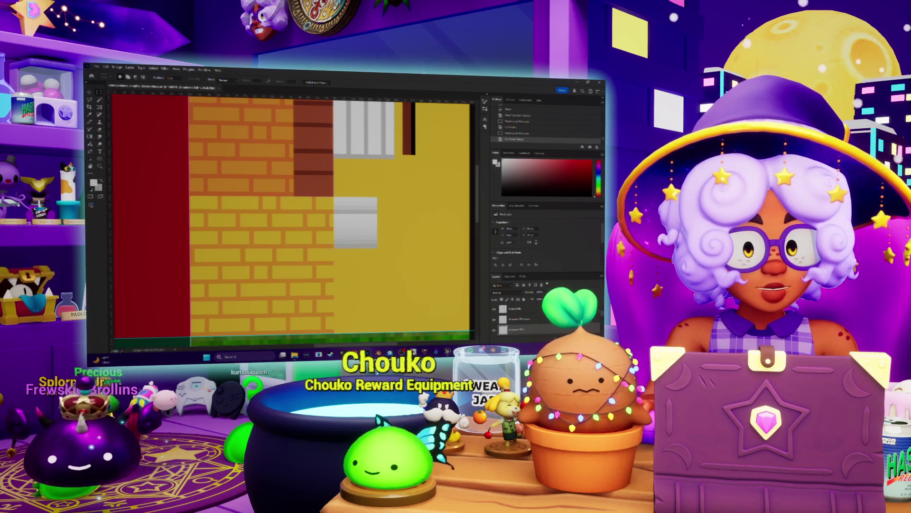
pyautogui.hotkey('alt', 'Tab')
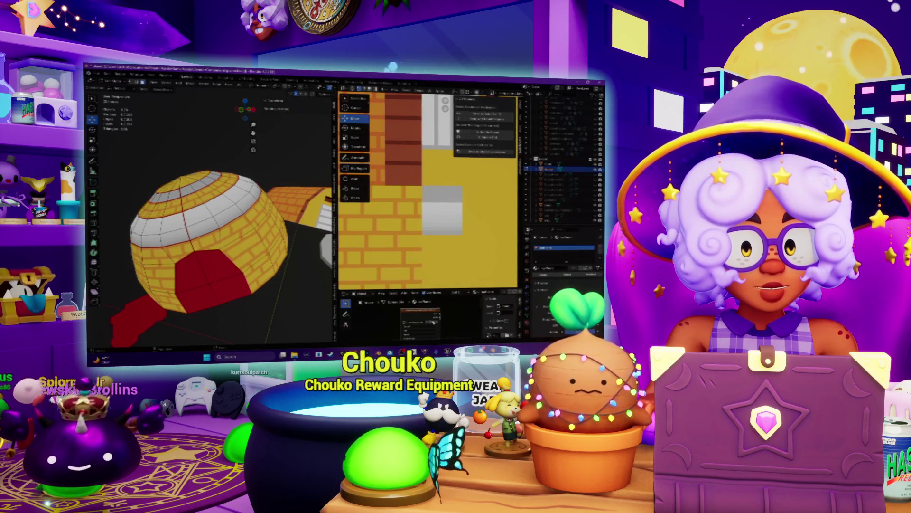
# - Load the updated brick texture with Alt+O, return to Object Mode, and save the Blender file
pyautogui.hotkey('alt', 'o')
pyautogui.click(508, 276)
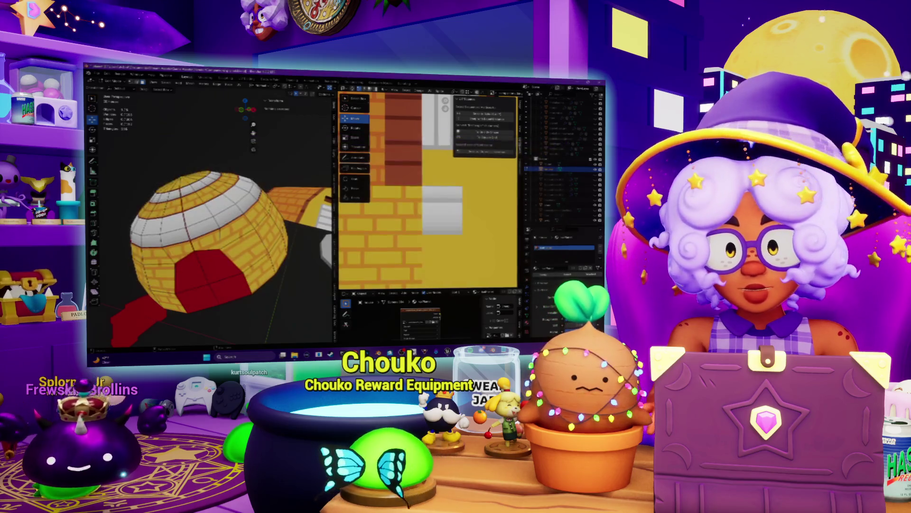
pyautogui.scroll(-4, 213, 214)
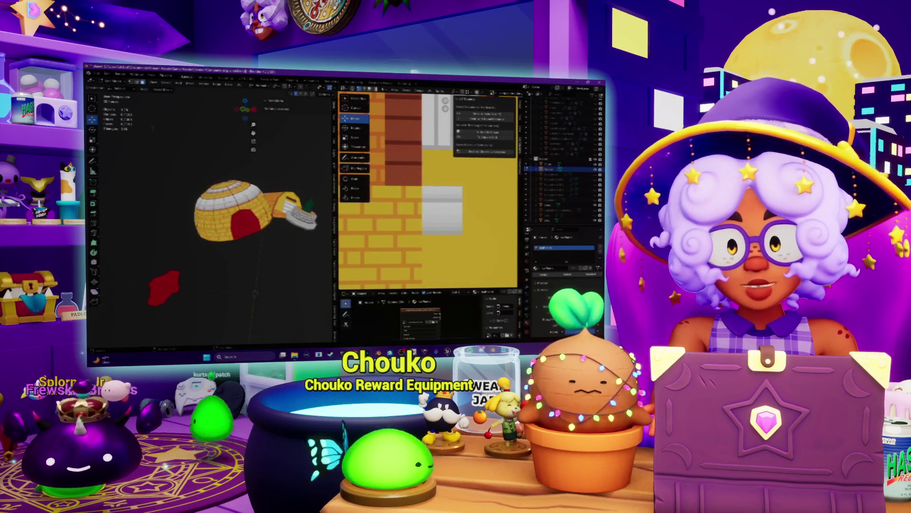
pyautogui.press('Tab')
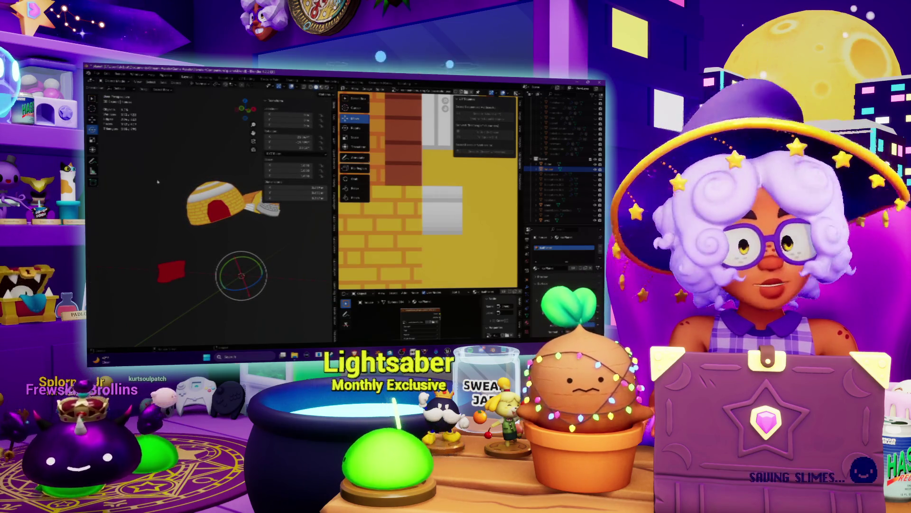
pyautogui.hotkey('ctrl', 's')
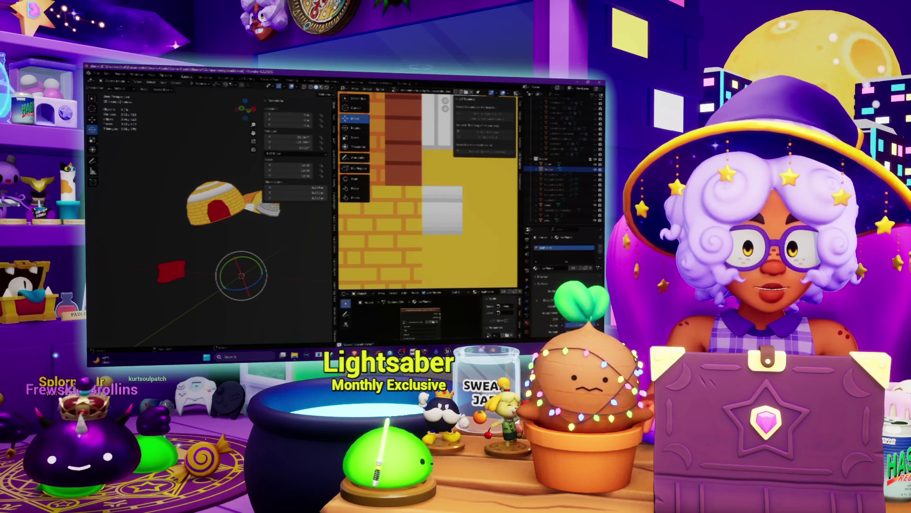
pyautogui.hotkey('alt', 'Tab')
pyautogui.moveTo(357, 222); pyautogui.dragTo(360, 223)
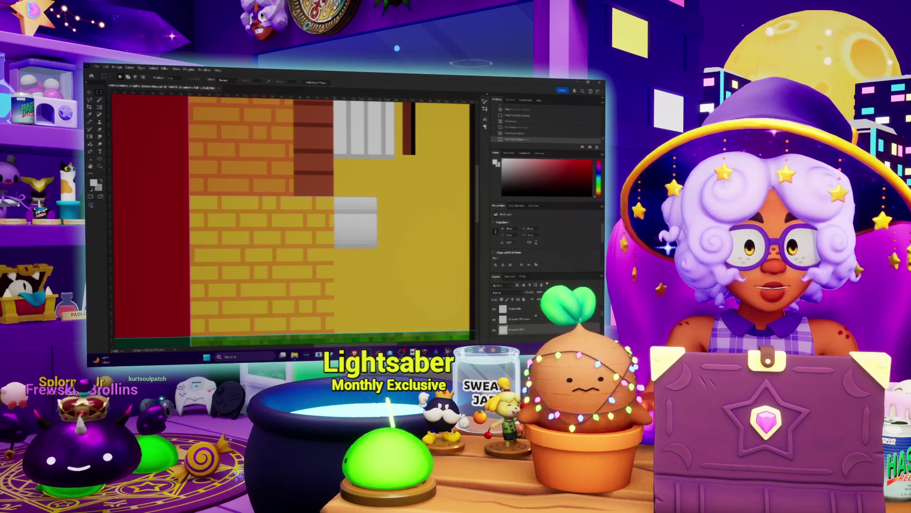
# - Fill the selected rectangle with red and give its layer a lighter blend mode, making it pale pink
pyautogui.hotkey('ctrl', 'e')
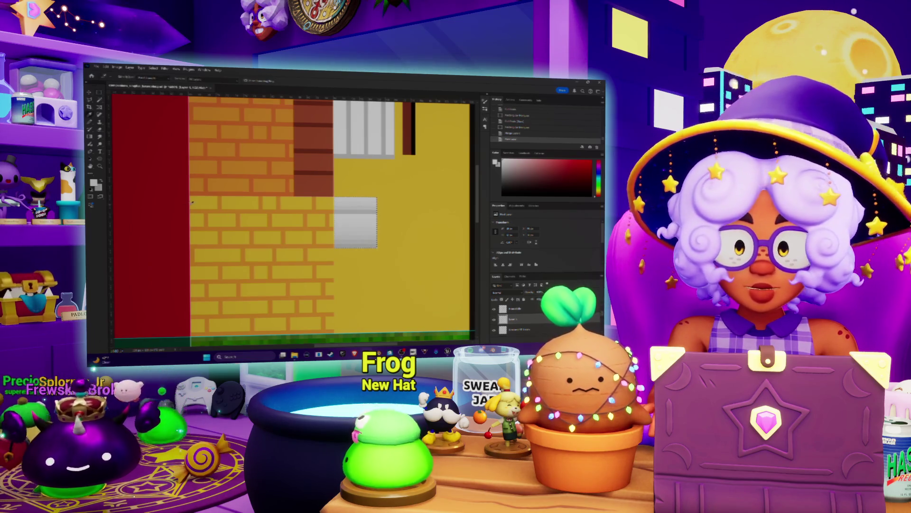
pyautogui.hotkey('shift', 'F5')
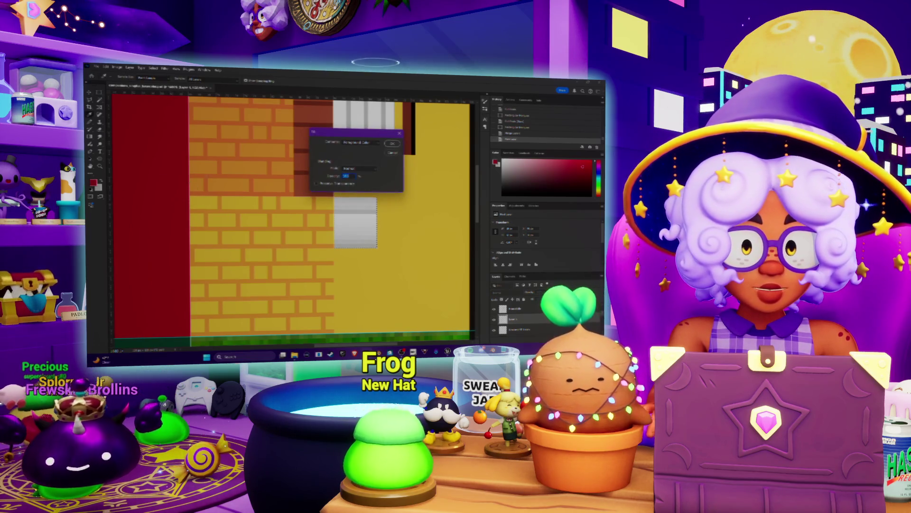
pyautogui.click(394, 143)
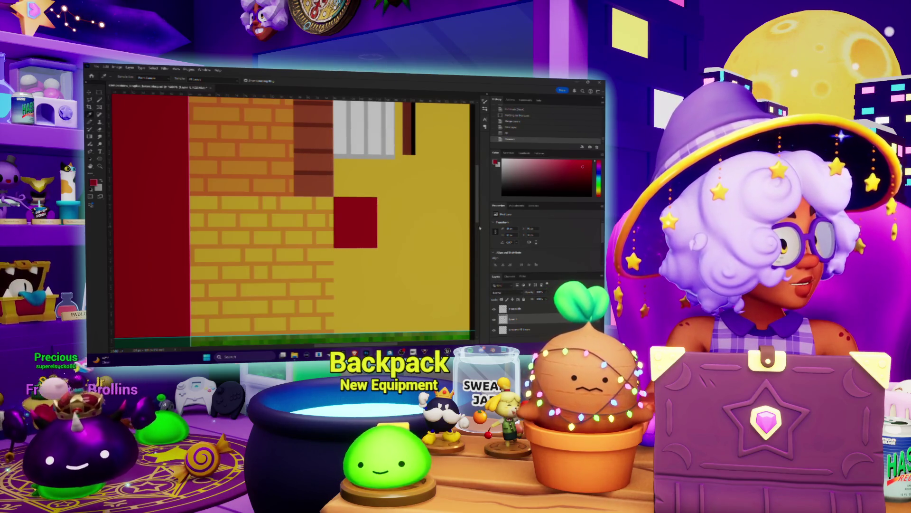
pyautogui.click(504, 292)
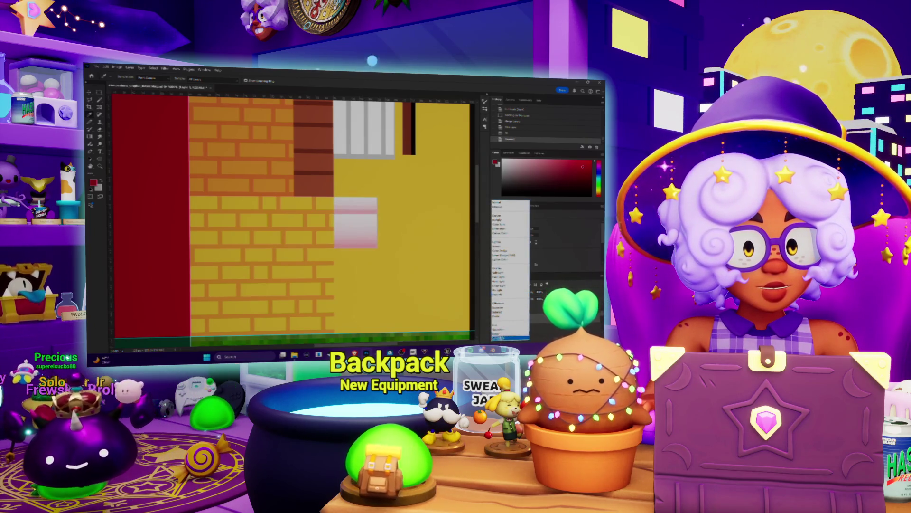
pyautogui.click(500, 334)
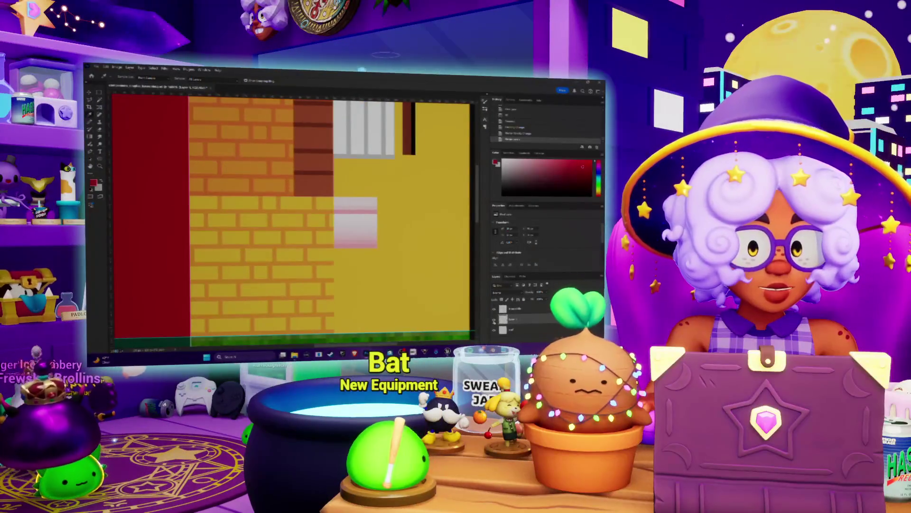
# - Lower the pink block's saturation in Hue/Saturation until it turns pale grey, then return to Blender
pyautogui.hotkey('ctrl', 'u')
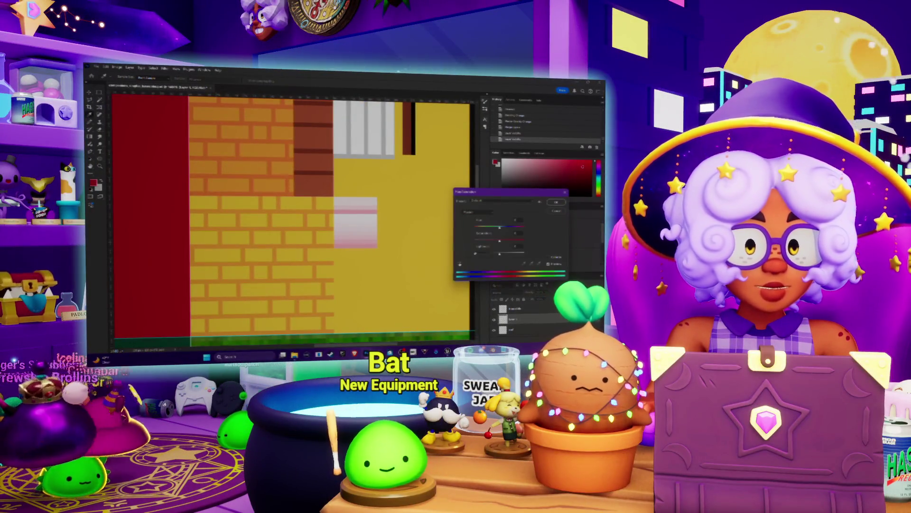
pyautogui.moveTo(503, 232)
pyautogui.mouseDown()
pyautogui.moveTo(495, 233)
pyautogui.moveTo(510, 228)
pyautogui.mouseUp()
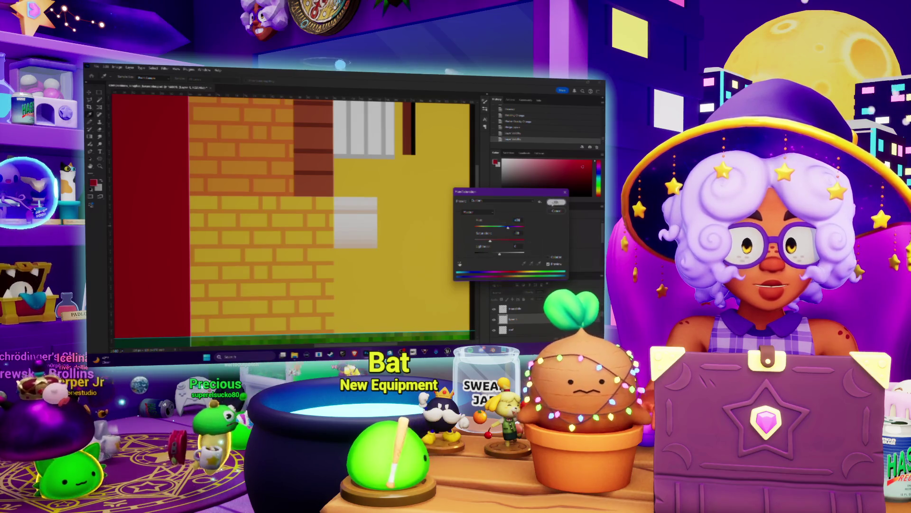
pyautogui.press('Return')
pyautogui.hotkey('alt', 'Tab')
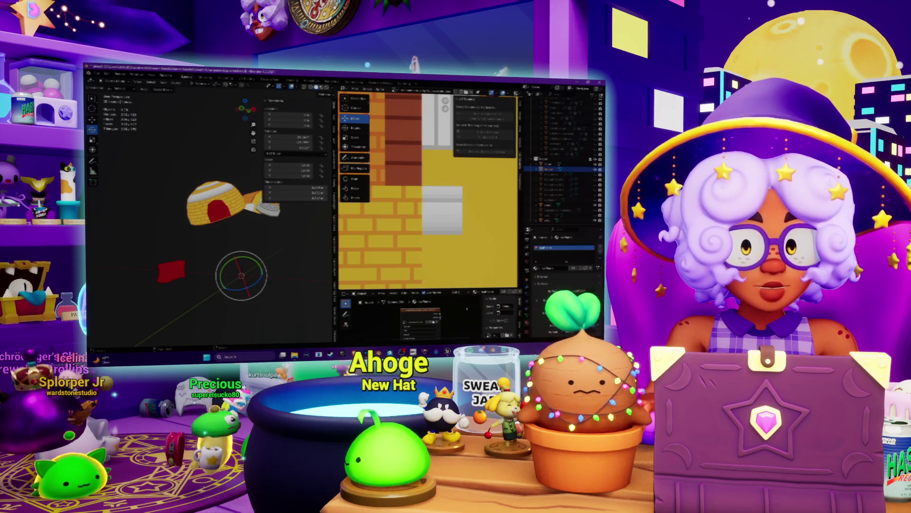
# - Load the updated brick texture atlas onto the igloo and enter Edit Mode
pyautogui.hotkey('alt', 'o')
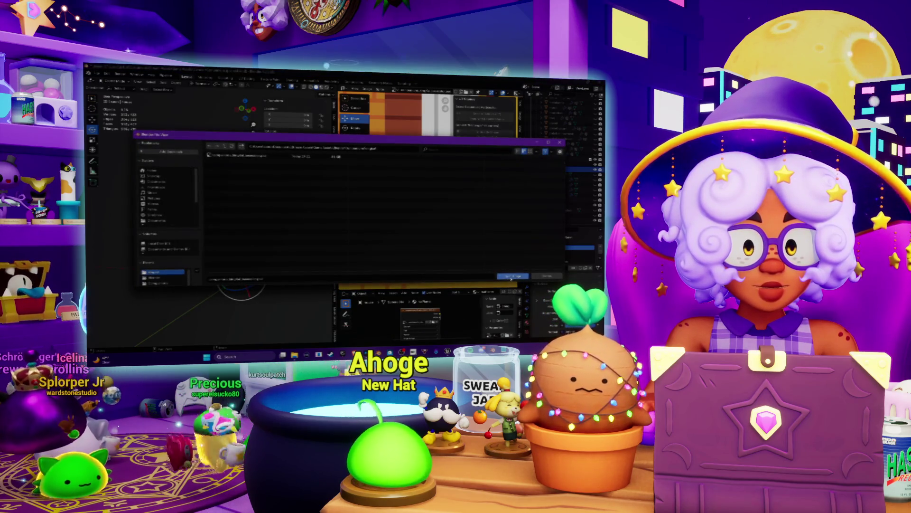
pyautogui.click(510, 277)
pyautogui.moveTo(225, 236); pyautogui.dragTo(232, 243, button='middle')
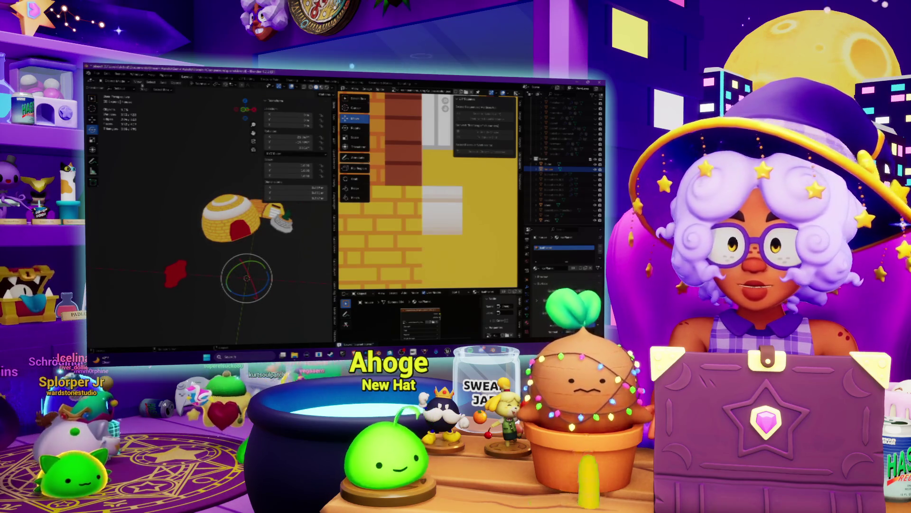
pyautogui.press('Tab')
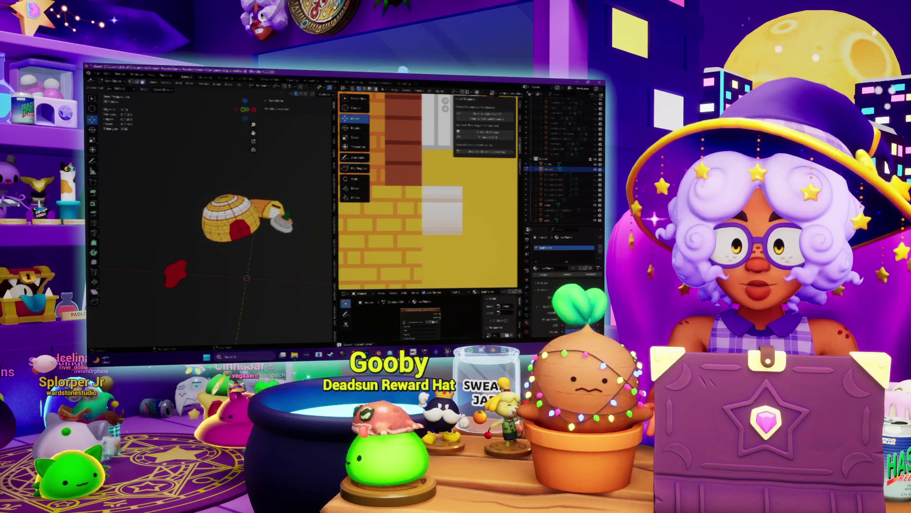
pyautogui.moveTo(472, 176); pyautogui.dragTo(453, 186, button='middle')
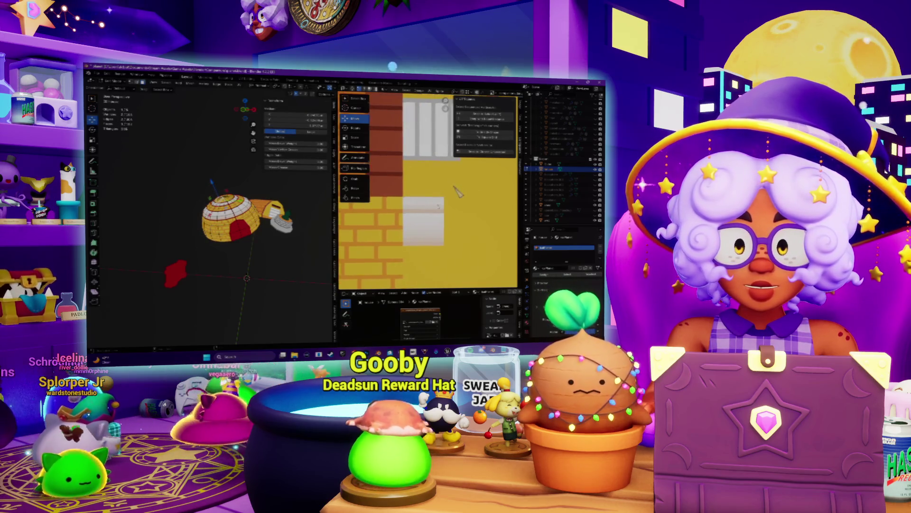
# - Select all geometry, try moving the wheel UV island then undo it, and orbit to a top view
pyautogui.press('a')
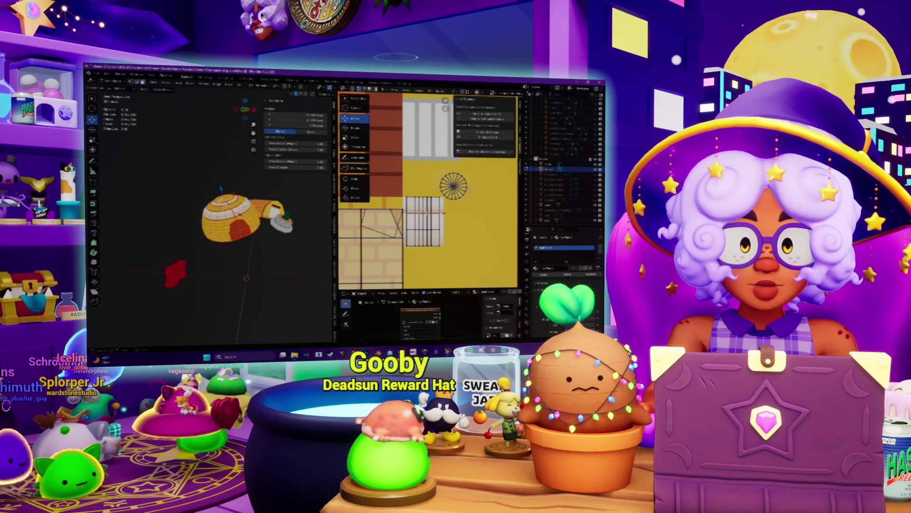
pyautogui.scroll(1, 473, 203)
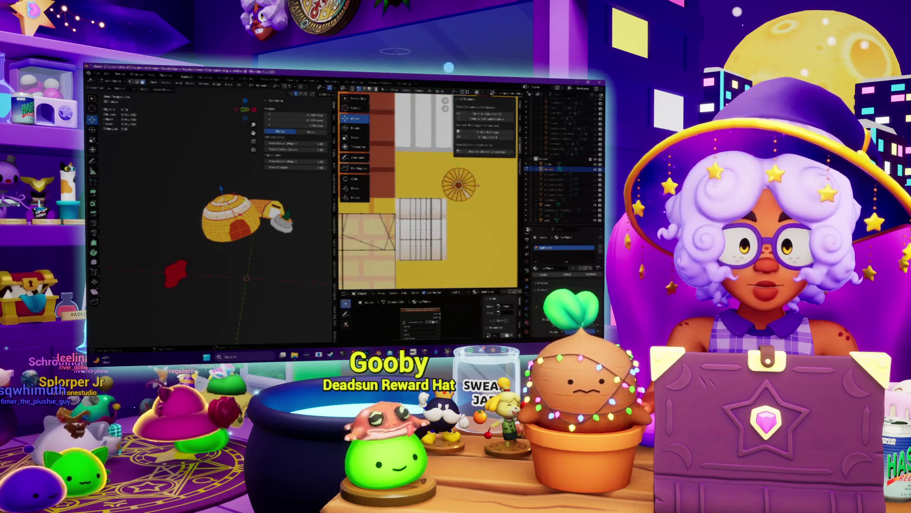
pyautogui.press('g')
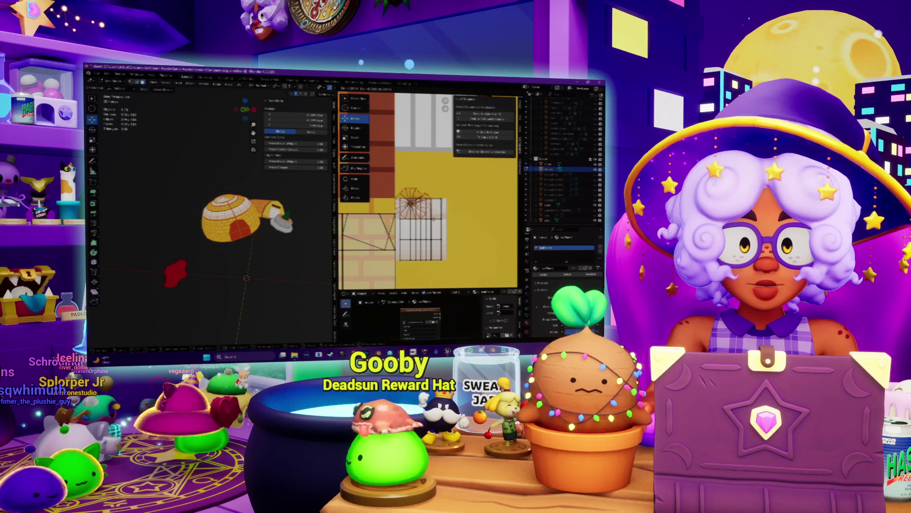
pyautogui.click(462, 205)
pyautogui.hotkey('ctrl', 'z')
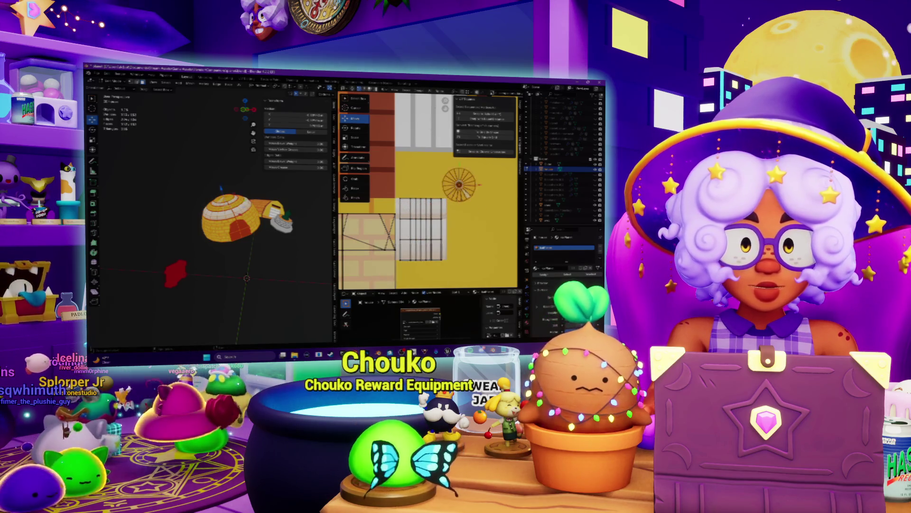
pyautogui.click(431, 91)
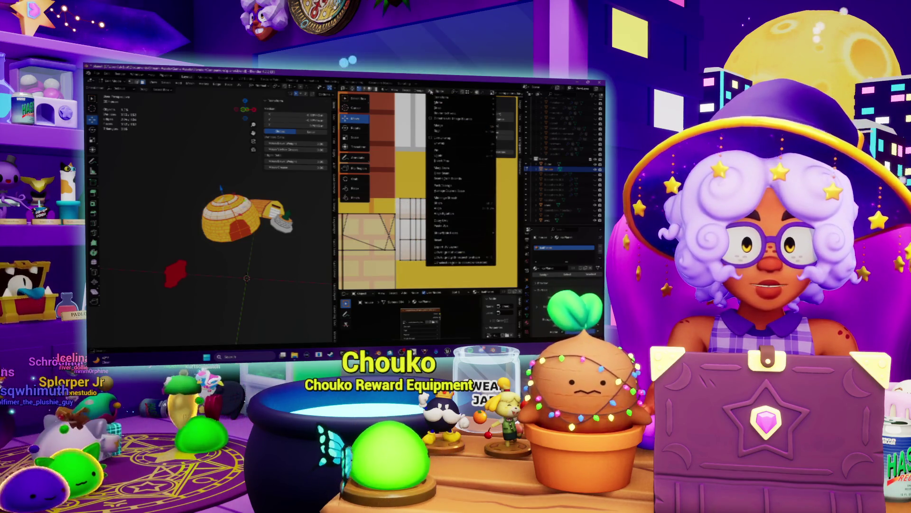
pyautogui.click(468, 92)
pyautogui.moveTo(247, 180); pyautogui.dragTo(247, 204, button='middle')
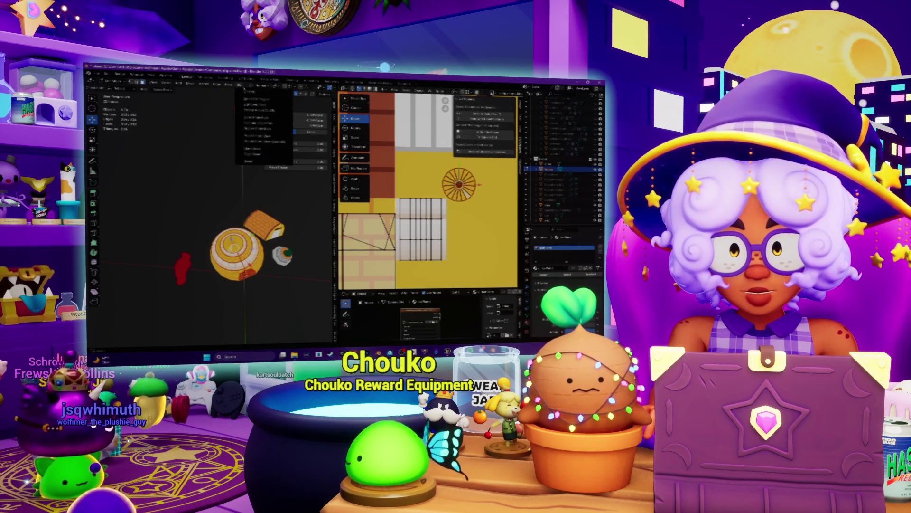
# - Unwrap the whole igloo mesh and fit the texture in the UV view
pyautogui.press('u')
pyautogui.press('Return')
pyautogui.scroll(-3, 408, 234)
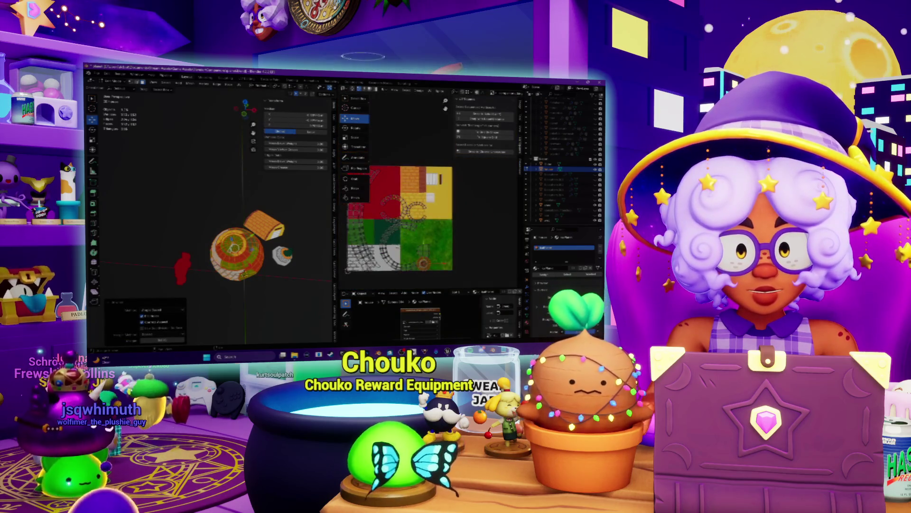
pyautogui.press('s')
pyautogui.scroll(3, 209, 123)
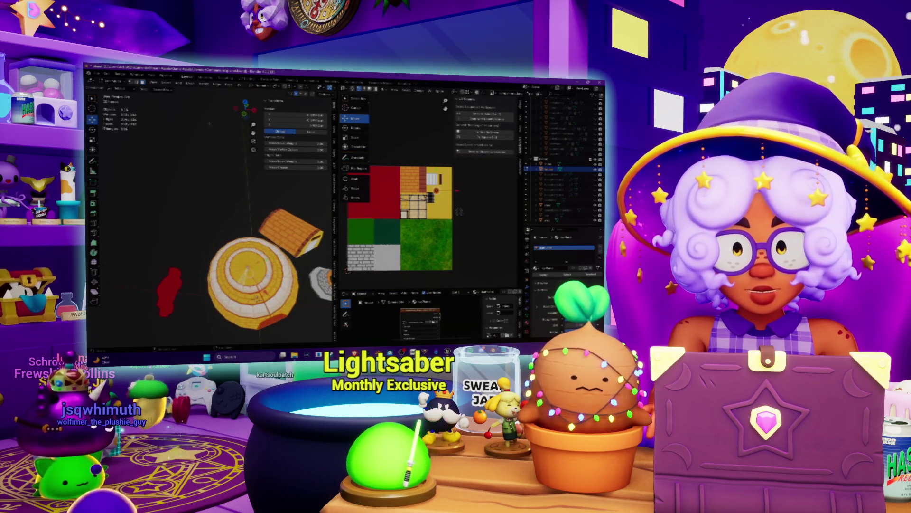
pyautogui.scroll(2, 459, 211)
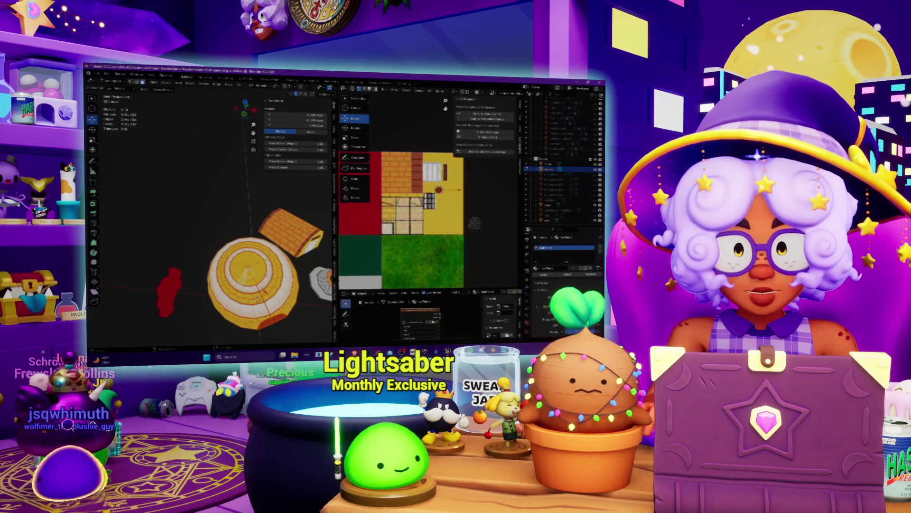
pyautogui.scroll(4, 213, 213)
# - Select the igloo's top cap faces and unwrap them into a circle, choosing Conformal
pyautogui.moveTo(252, 288); pyautogui.dragTo(253, 295, button='middle')
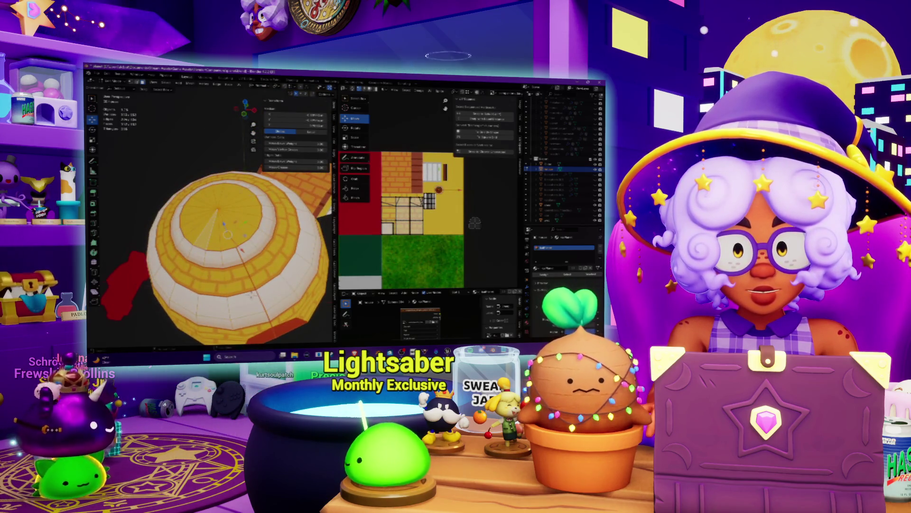
pyautogui.click(253, 295)
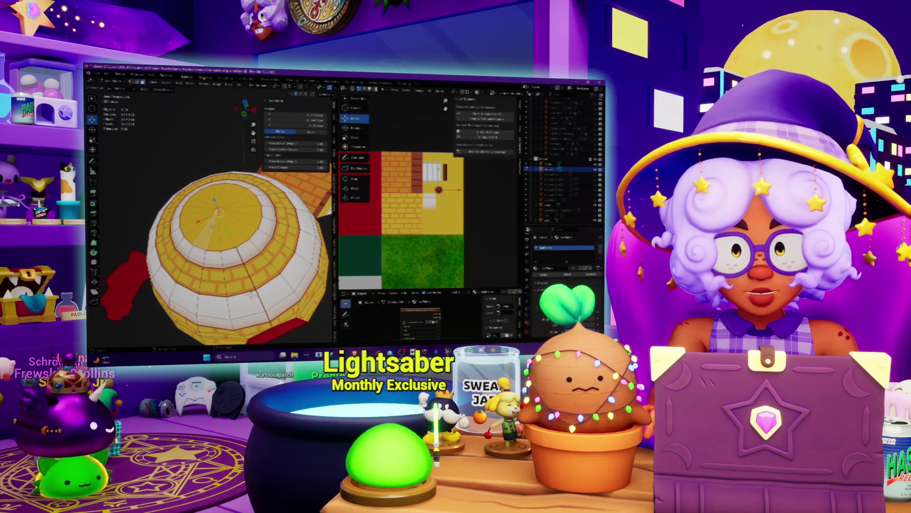
pyautogui.press('u')
pyautogui.click(261, 98)
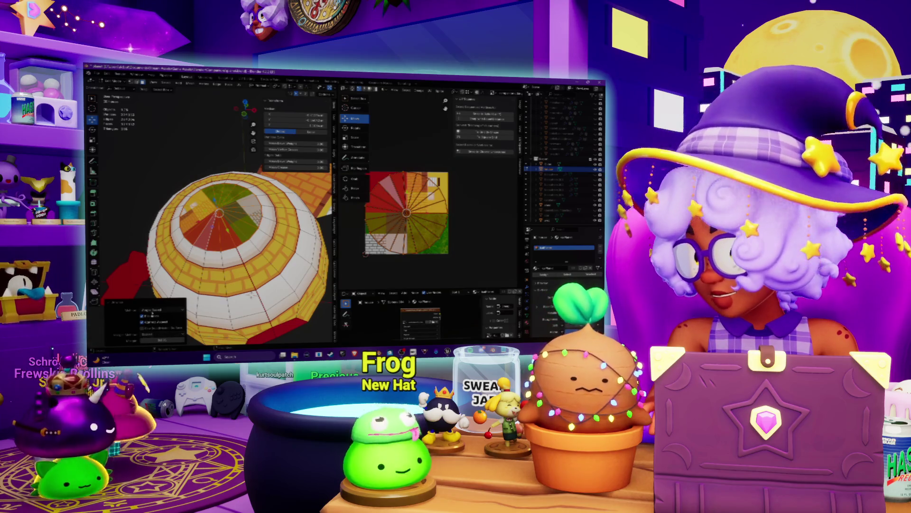
pyautogui.click(150, 323)
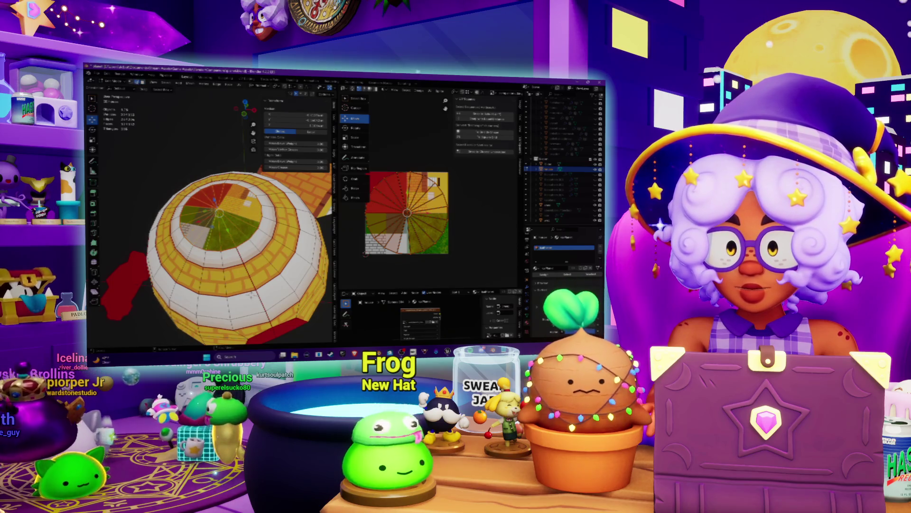
# - Mark the chosen cap edges as seams and re-unwrap the cap using them
pyautogui.scroll(4, 252, 293)
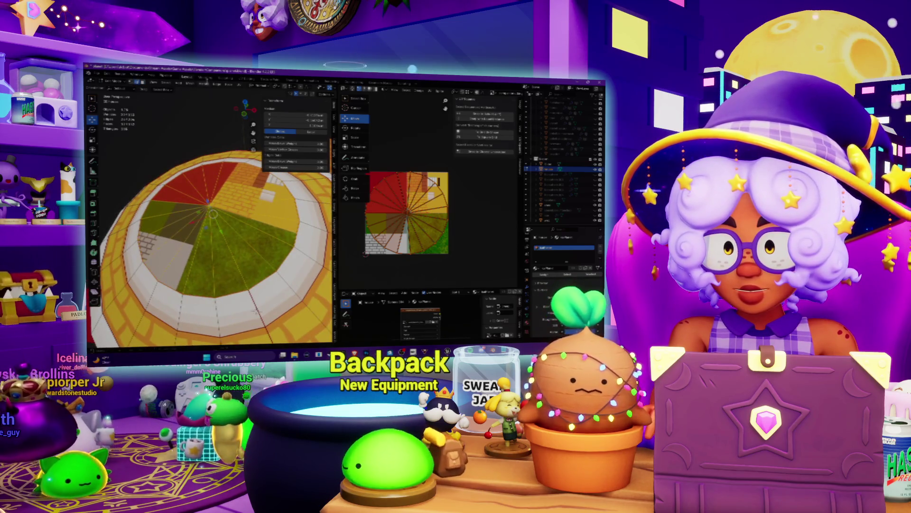
pyautogui.click(217, 84)
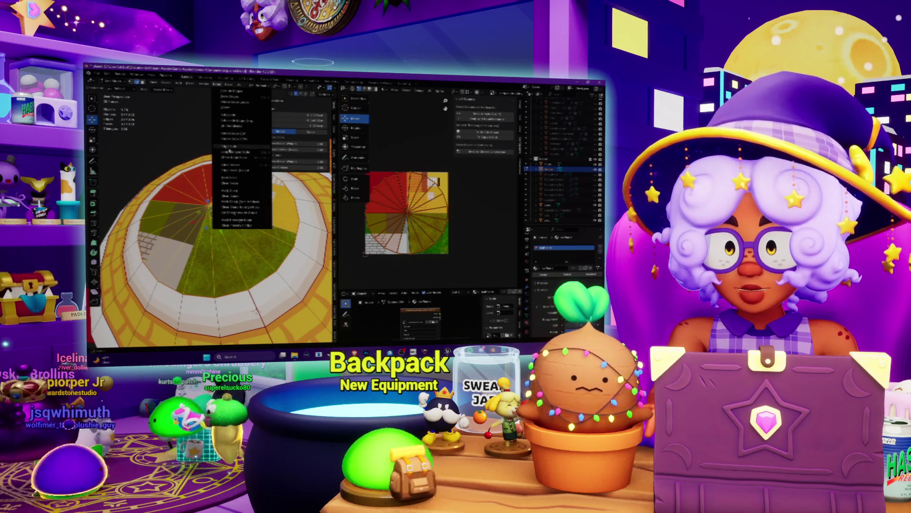
pyautogui.click(234, 190)
pyautogui.click(238, 84)
pyautogui.click(251, 92)
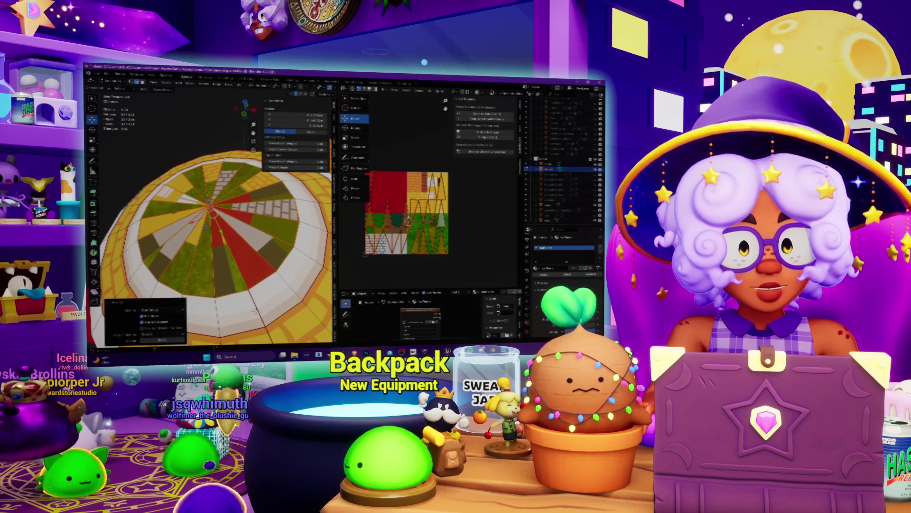
# - Inspect the seam-based unwrap from another angle, then undo it
pyautogui.moveTo(408, 218); pyautogui.dragTo(428, 214, button='middle')
pyautogui.moveTo(204, 266); pyautogui.dragTo(216, 241, button='middle')
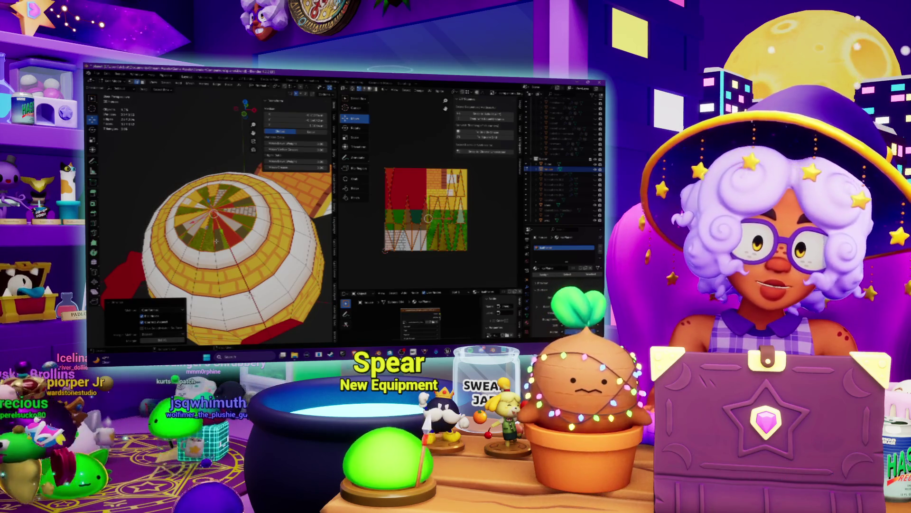
pyautogui.hotkey('ctrl', 'z')
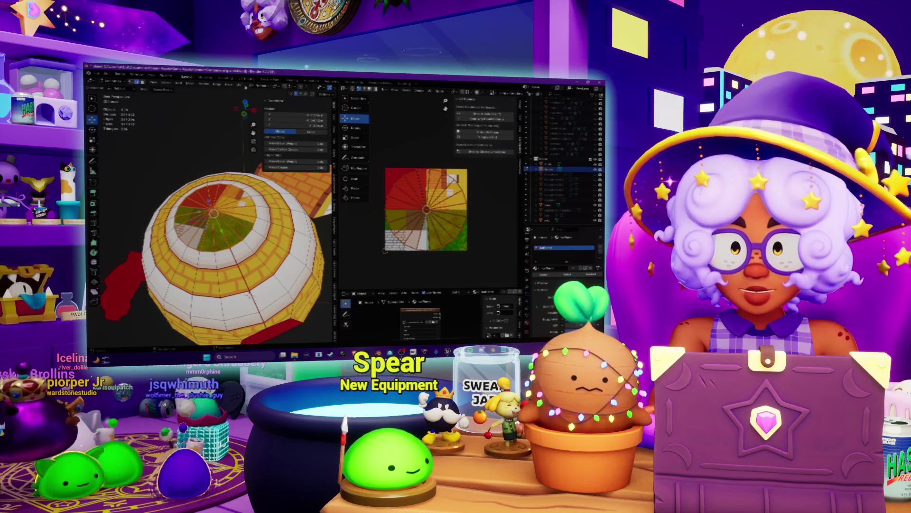
# - Reset the dome-top faces' UVs to fill the texture, then rotate and shrink the UV triangle
pyautogui.press('u')
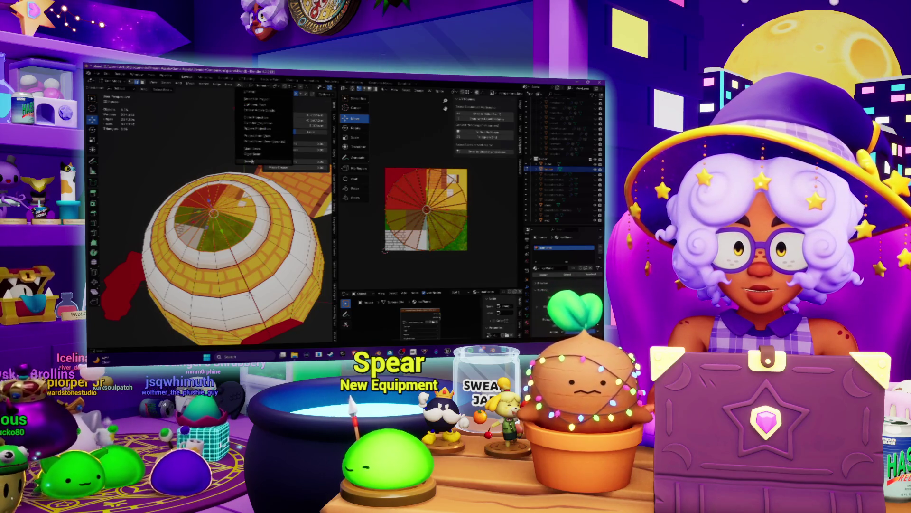
pyautogui.click(252, 162)
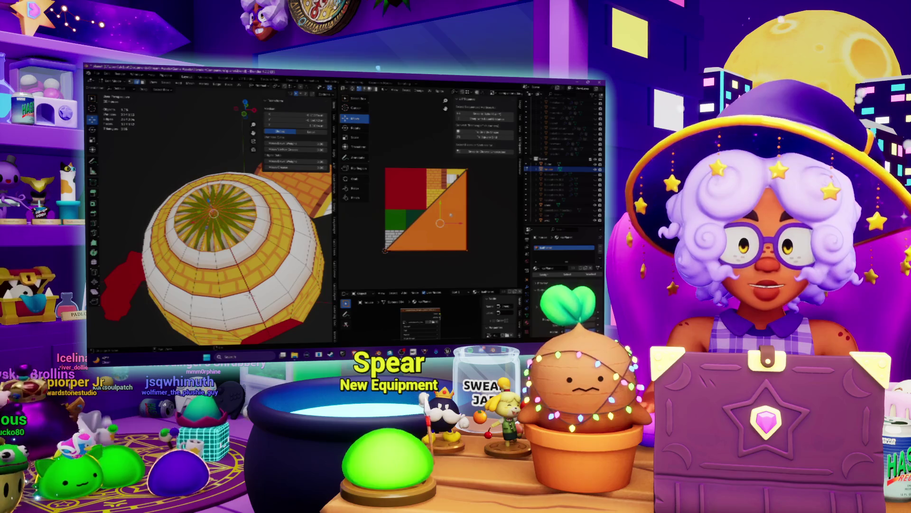
pyautogui.press('r')
pyautogui.click(453, 203)
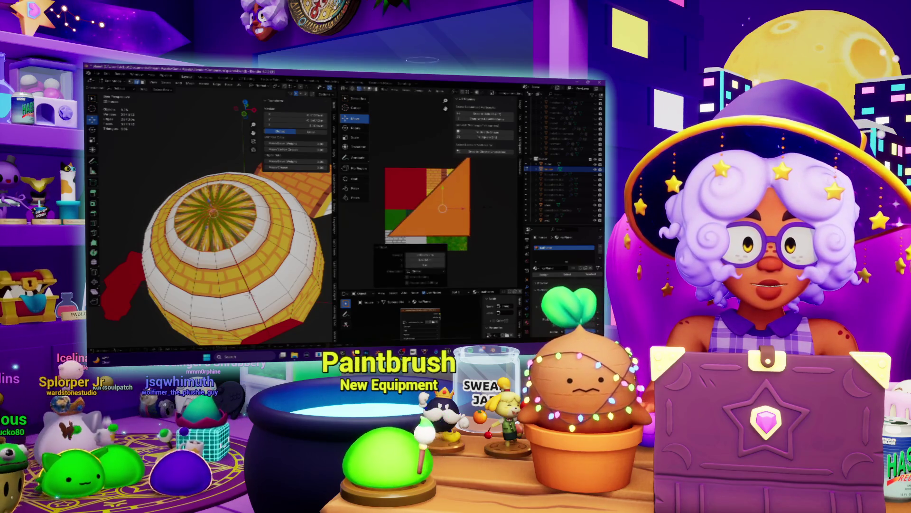
pyautogui.press('s')
pyautogui.click(449, 197)
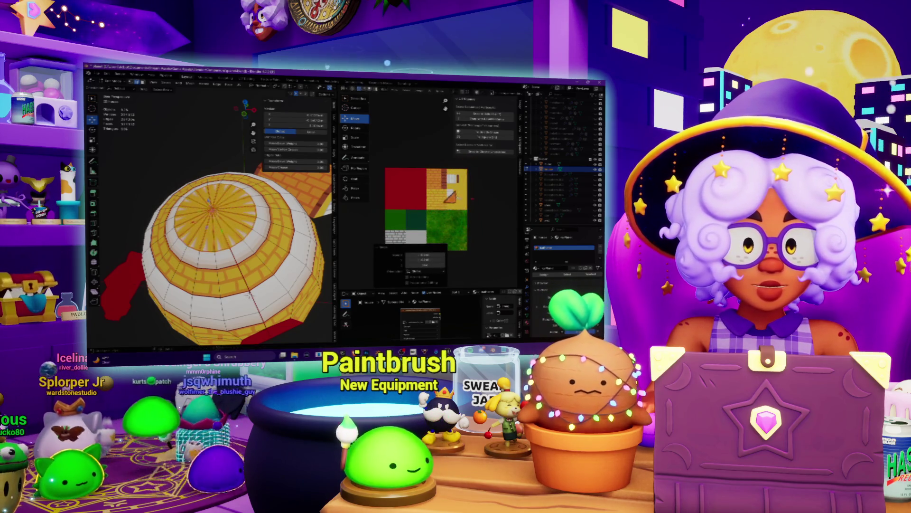
# - Shrink the UV triangle further and shift it toward the white patch
pyautogui.scroll(6, 454, 204)
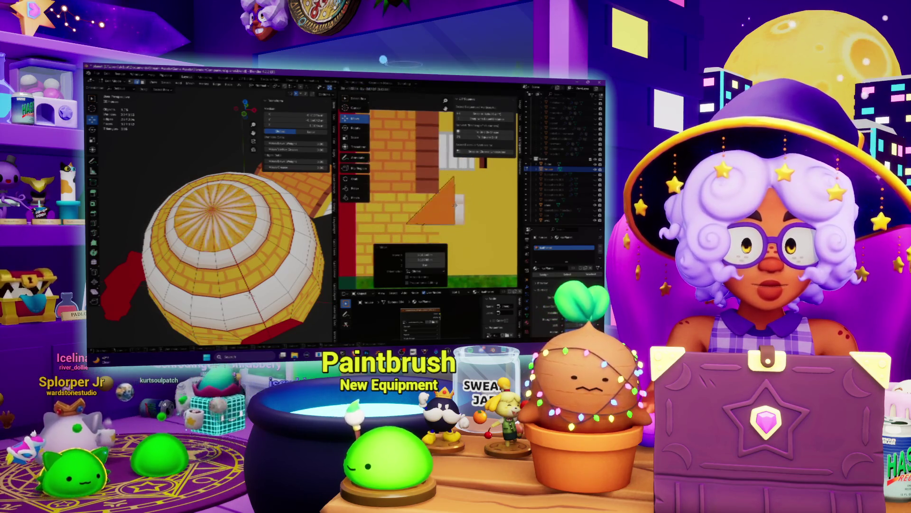
pyautogui.press('s')
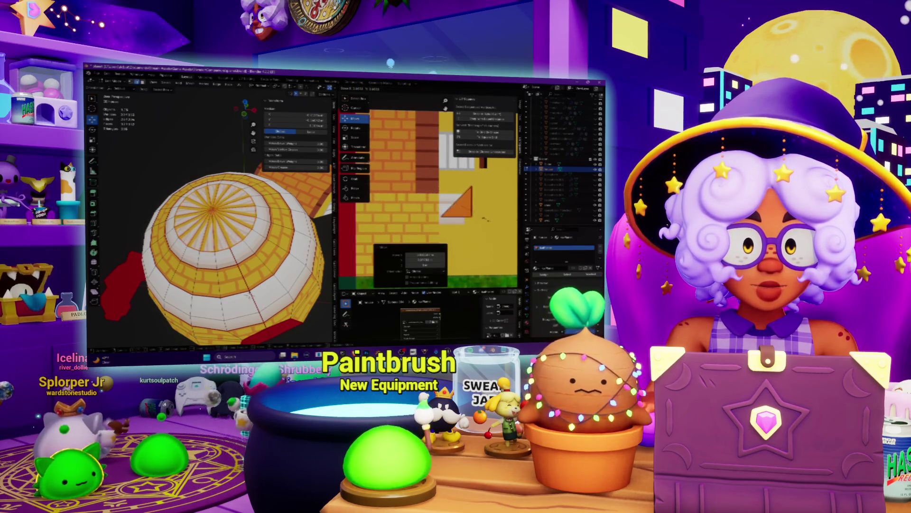
pyautogui.scroll(2, 502, 244)
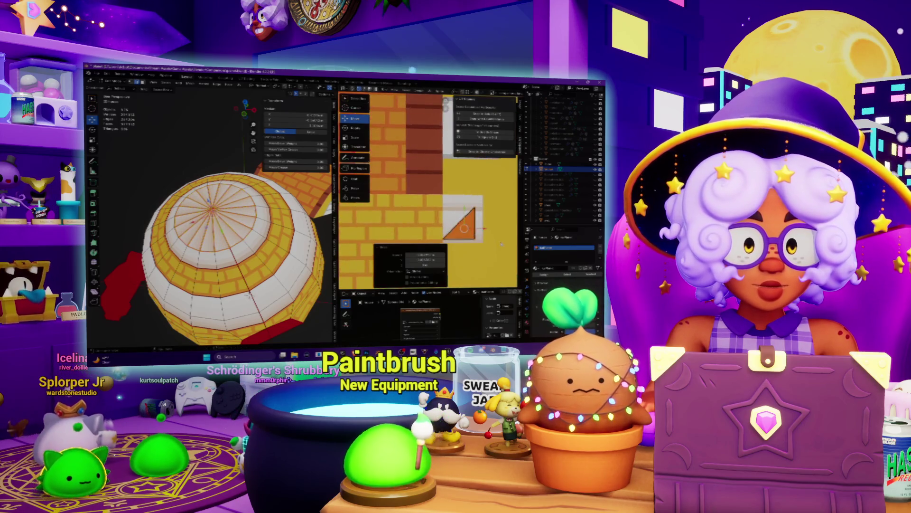
pyautogui.press('s')
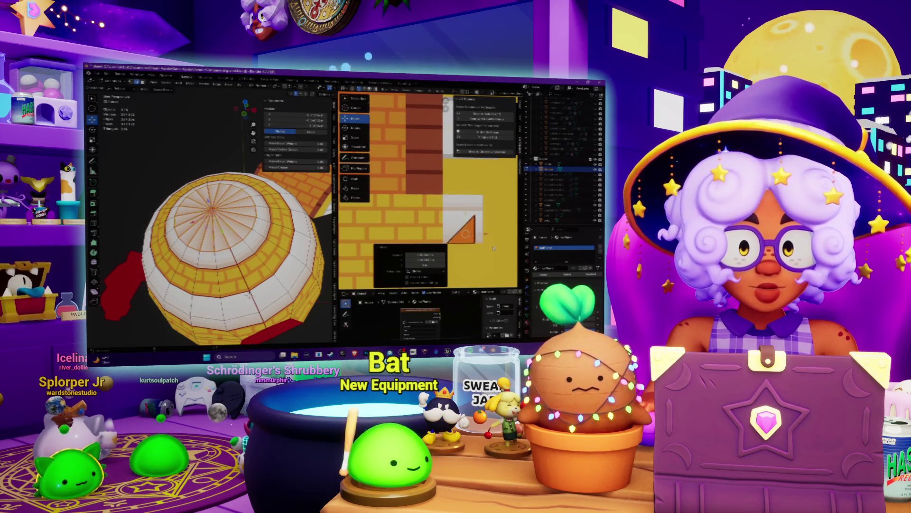
pyautogui.moveTo(493, 248); pyautogui.dragTo(468, 191, button='middle')
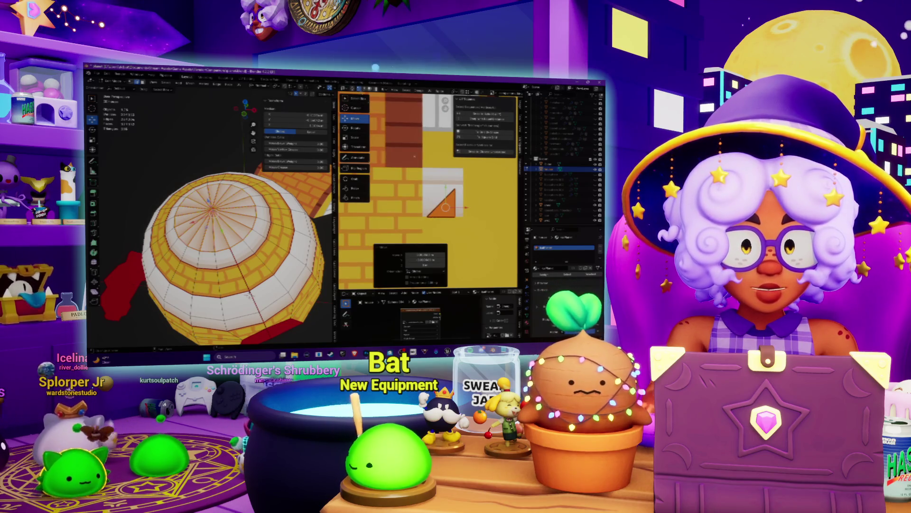
# - Rotate the UV triangle to line up with the white patch, applying a UV operation
pyautogui.click(354, 128)
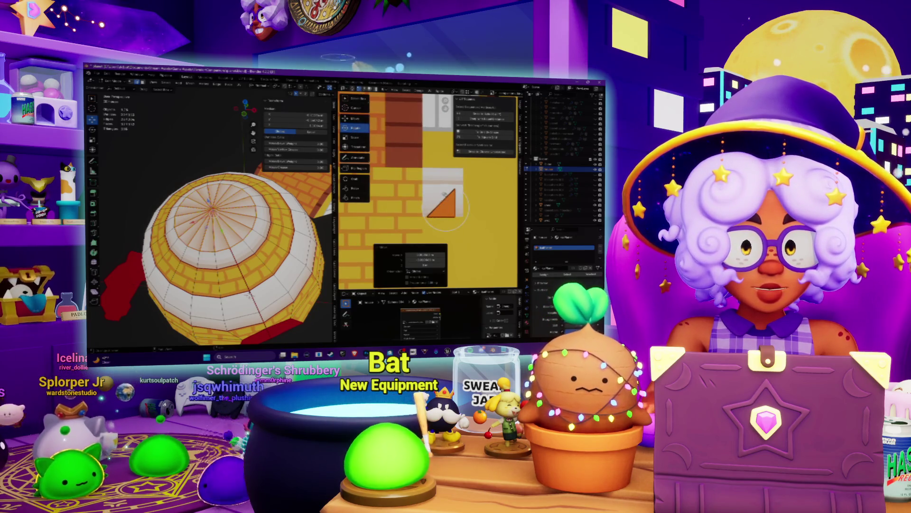
pyautogui.moveTo(444, 194); pyautogui.dragTo(463, 211)
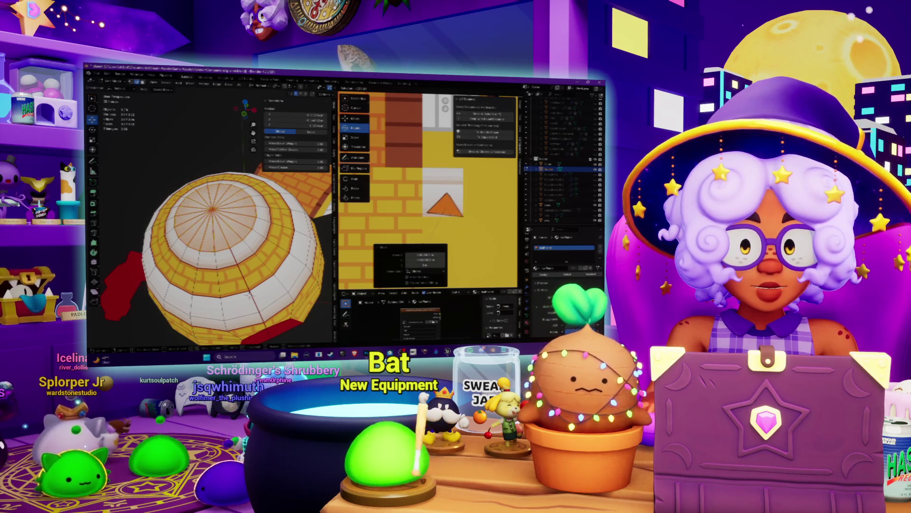
pyautogui.moveTo(457, 223); pyautogui.dragTo(414, 98)
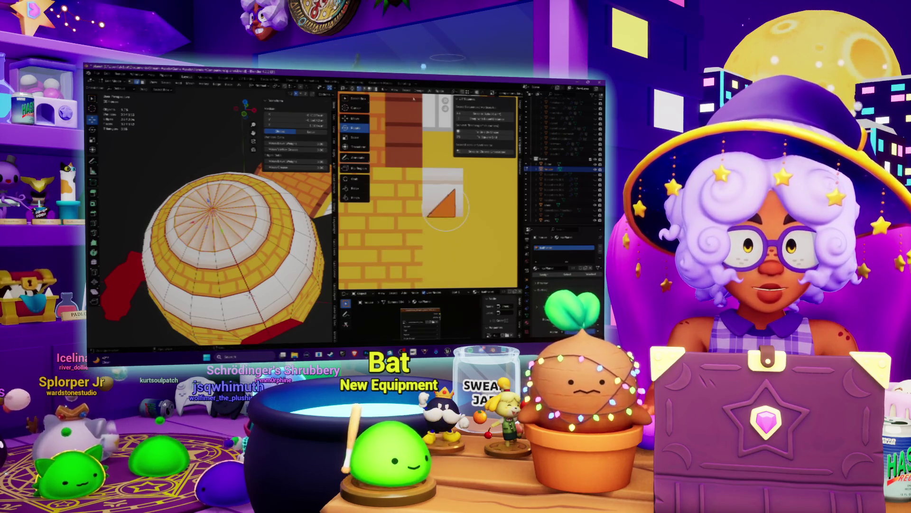
pyautogui.click(430, 92)
pyautogui.moveTo(474, 114)
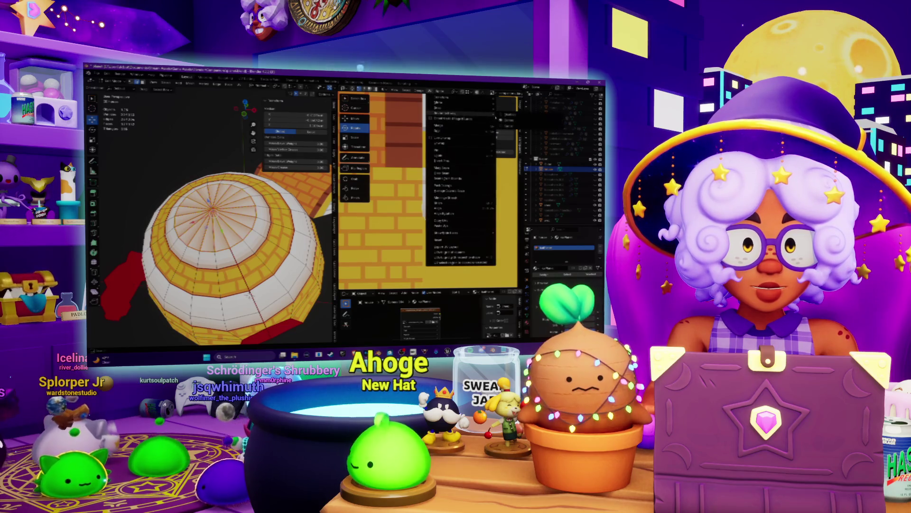
pyautogui.click(514, 115)
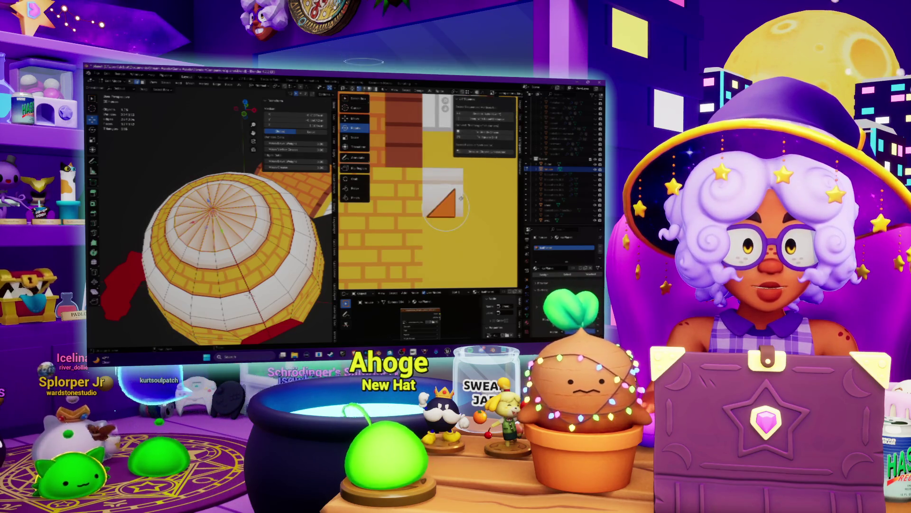
pyautogui.click(425, 205)
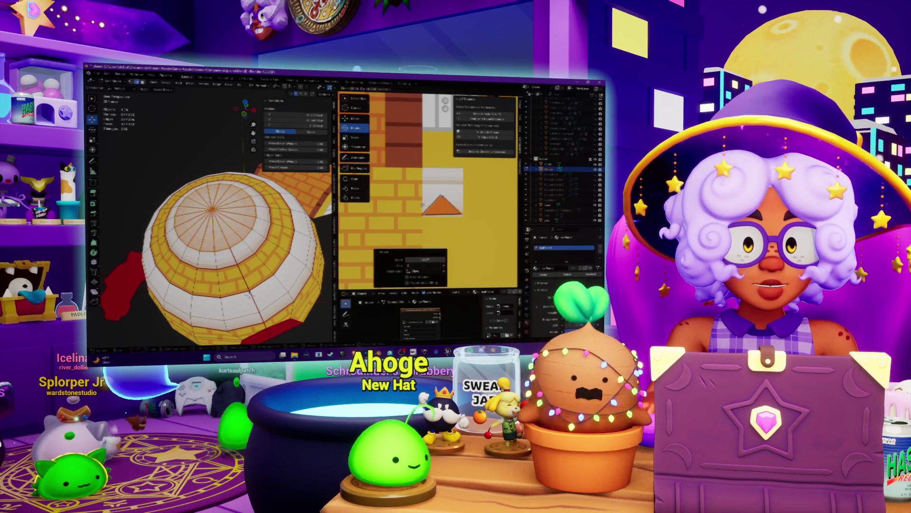
# - Move the UV triangle over the white area with another UV operation, then deselect it
pyautogui.press('g')
pyautogui.click(433, 90)
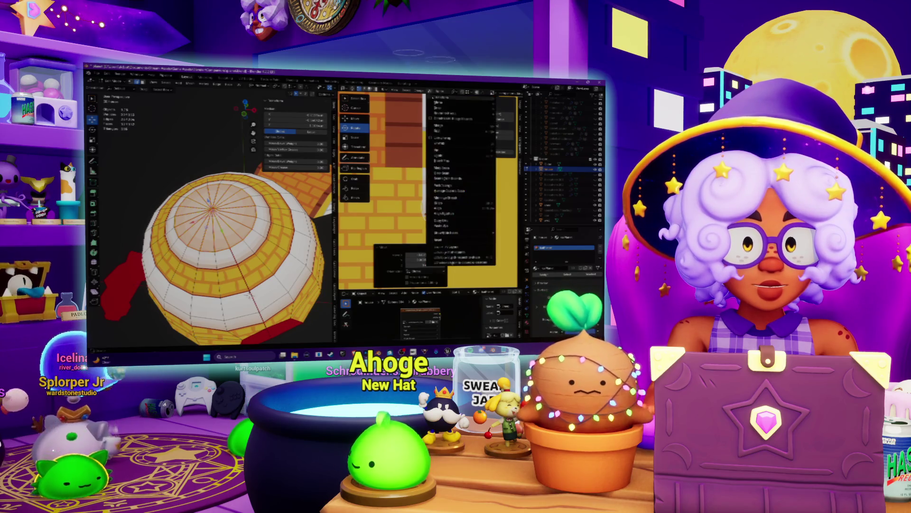
pyautogui.moveTo(459, 114)
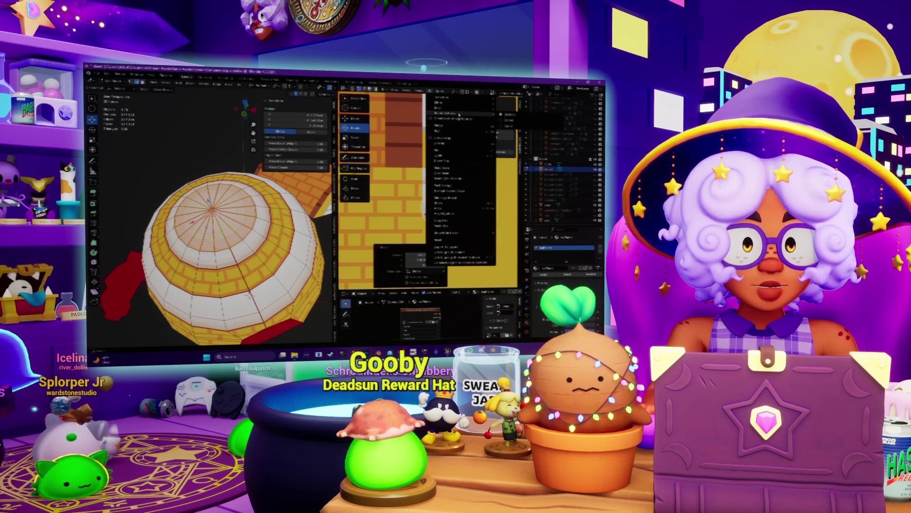
pyautogui.click(508, 116)
pyautogui.scroll(3, 460, 191)
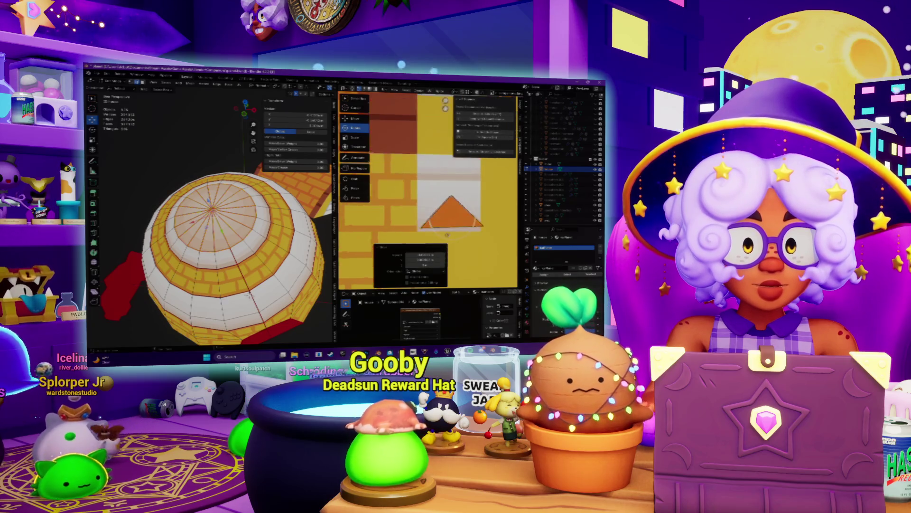
pyautogui.click(421, 216)
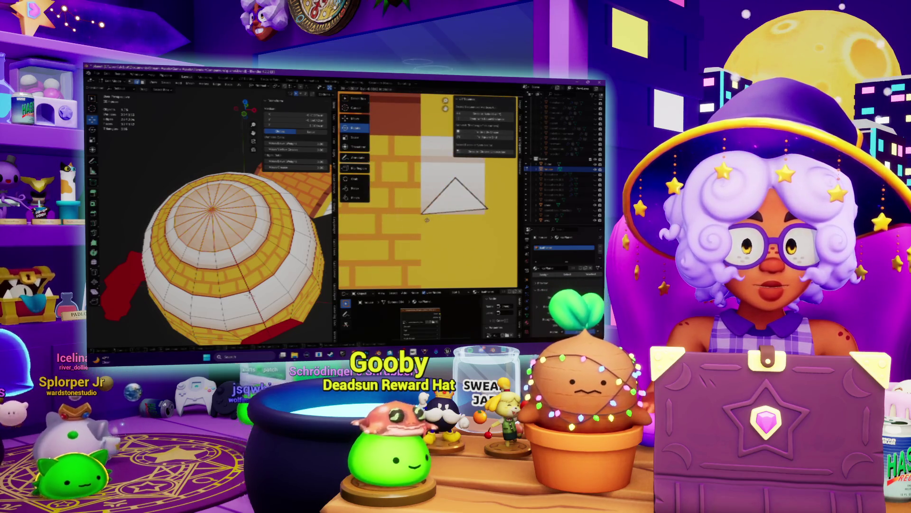
# - Pull the triangle's right corner down and top corner up, deselect all, and exit Edit Mode
pyautogui.moveTo(488, 209); pyautogui.dragTo(484, 214)
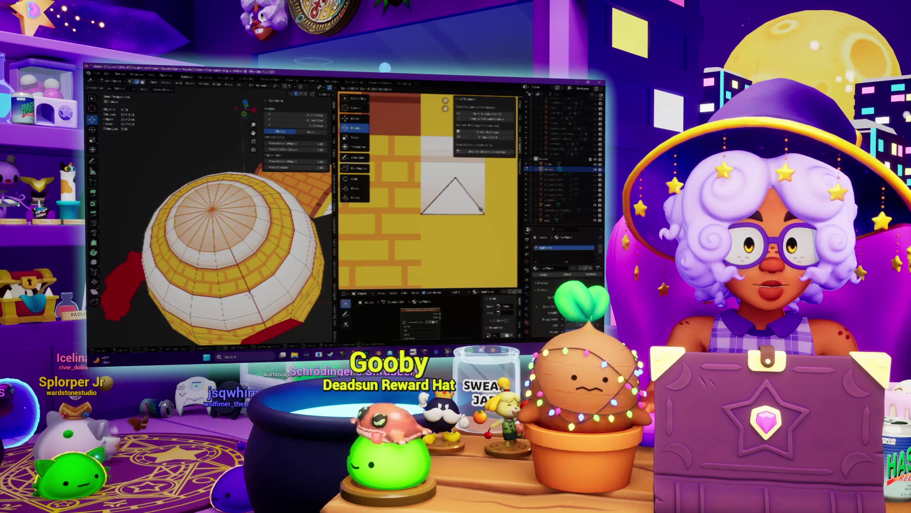
pyautogui.moveTo(456, 179); pyautogui.dragTo(459, 164)
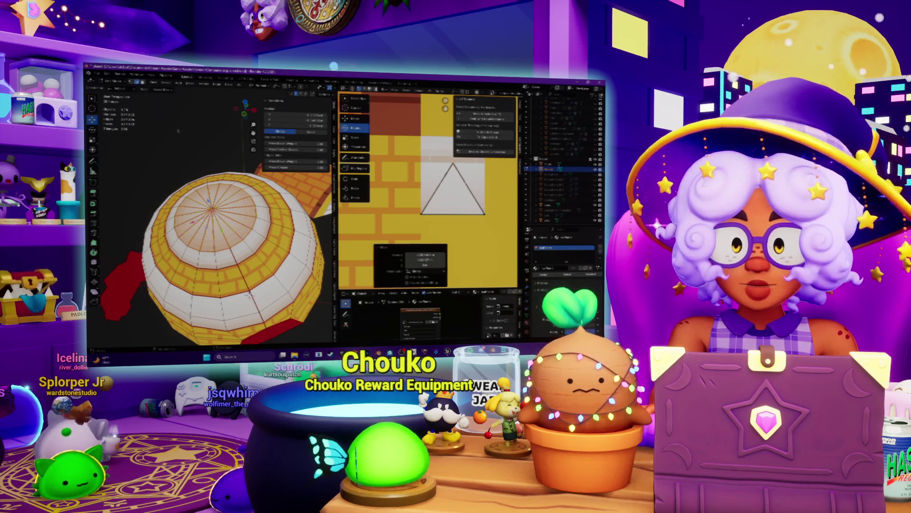
pyautogui.hotkey('alt', 'a')
pyautogui.press('Tab')
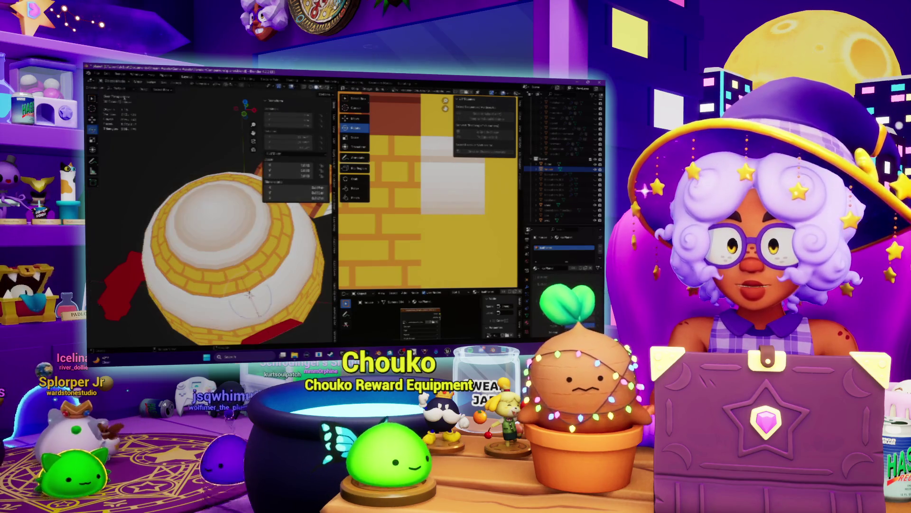
# - Orbit and zoom around the igloo from side and high angles, then re-enter Edit Mode
pyautogui.scroll(-2, 158, 152)
pyautogui.moveTo(158, 153); pyautogui.dragTo(172, 151, button='middle')
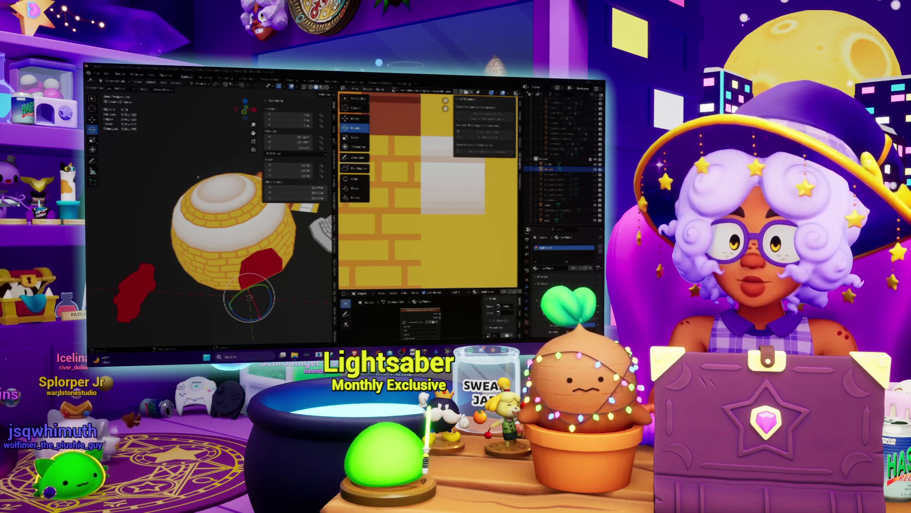
pyautogui.scroll(3, 194, 223)
pyautogui.moveTo(194, 209)
pyautogui.mouseDown(button='middle')
pyautogui.moveTo(195, 223)
pyautogui.moveTo(196, 188)
pyautogui.mouseUp(button='middle')
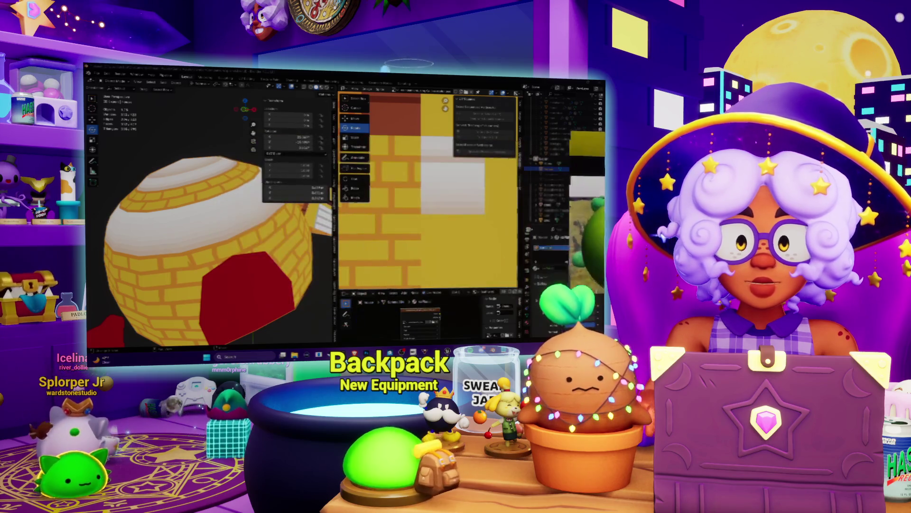
pyautogui.moveTo(241, 192); pyautogui.dragTo(214, 199, button='middle')
pyautogui.scroll(-2, 445, 185)
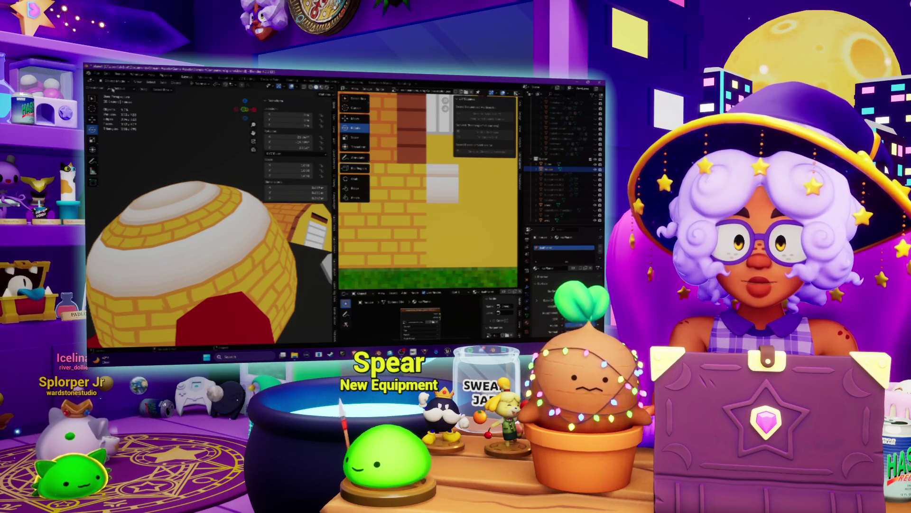
pyautogui.press('Tab')
pyautogui.scroll(2, 443, 177)
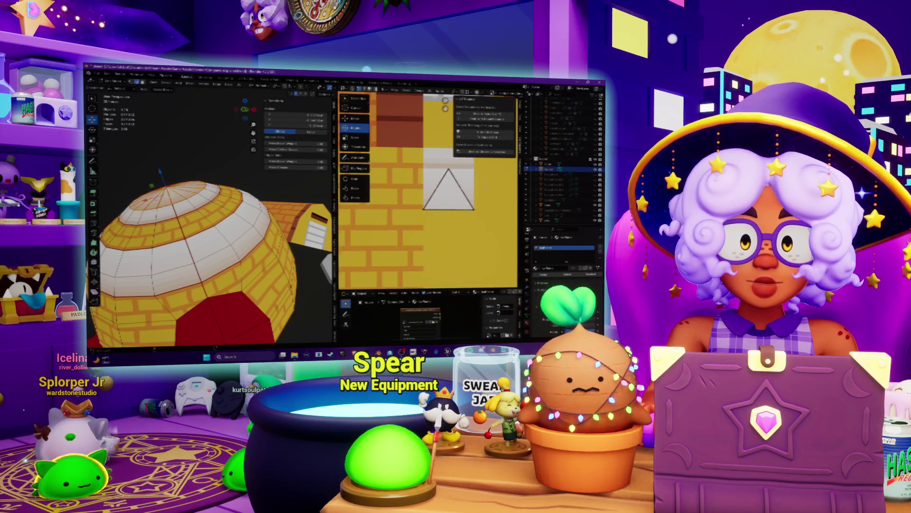
# - Move the dome-top UV triangle and raise its base edge within the white panel, then exit Edit Mode
pyautogui.moveTo(485, 186); pyautogui.dragTo(474, 215, button='middle')
pyautogui.press('g')
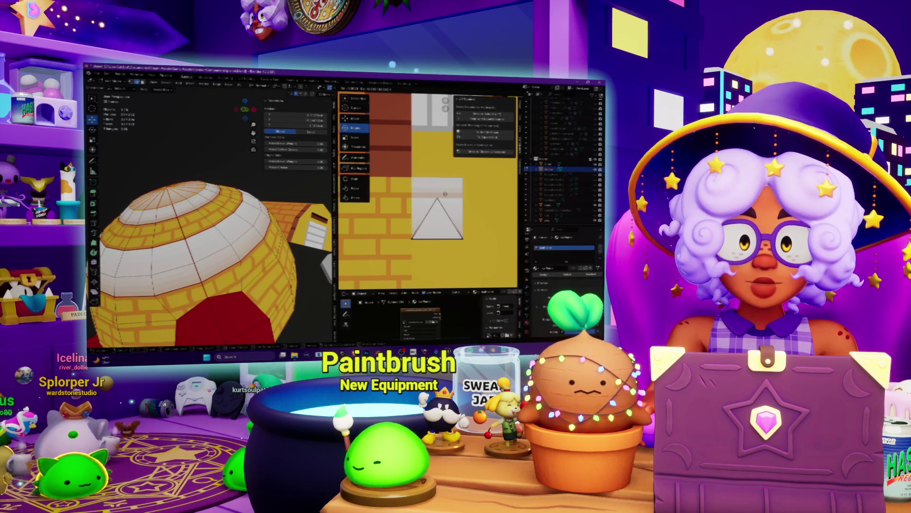
pyautogui.click(480, 222)
pyautogui.press('g')
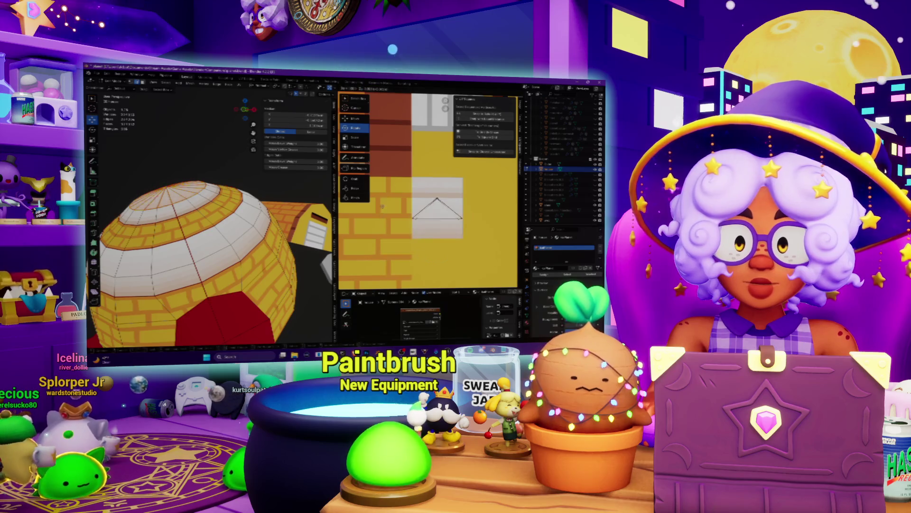
pyautogui.click(382, 206)
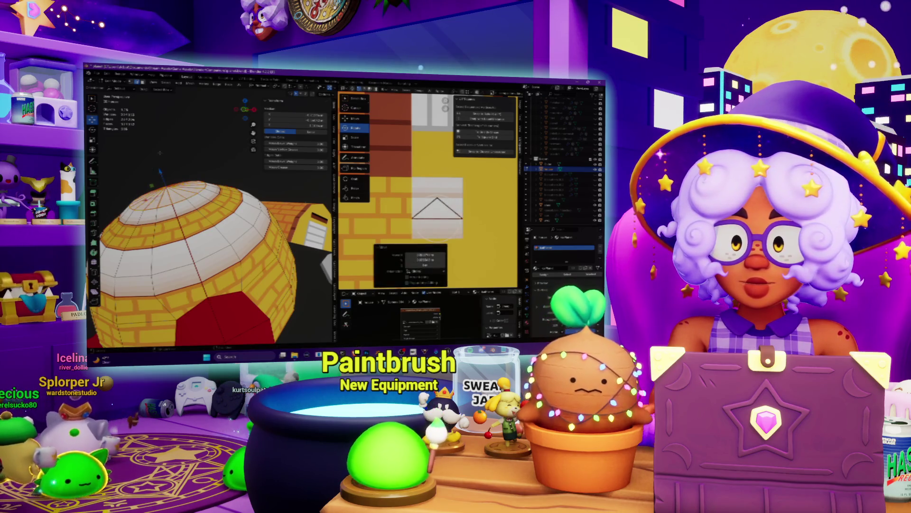
pyautogui.hotkey('alt', 'a')
pyautogui.press('Tab')
pyautogui.scroll(-5, 218, 145)
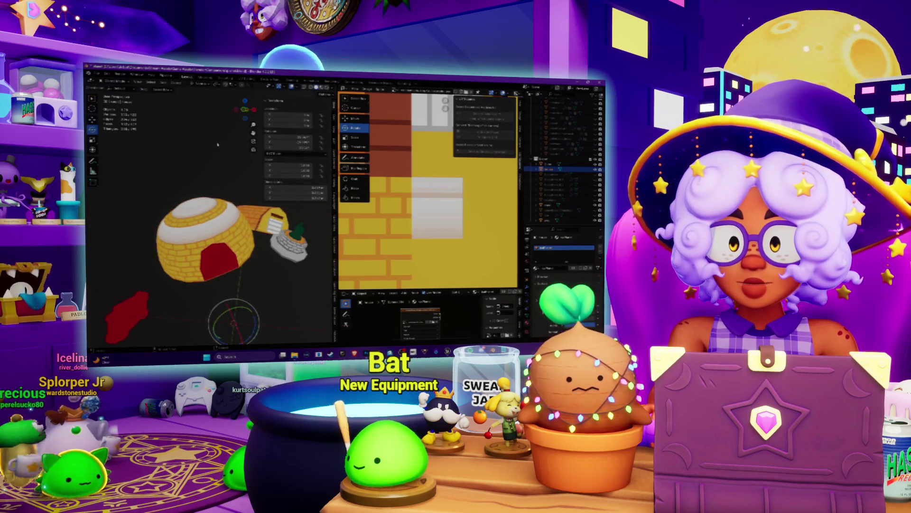
pyautogui.scroll(4, 217, 144)
# - Select an igloo face, move its UV triangle, clear the selection, and return to Object Mode
pyautogui.press('Tab')
pyautogui.click(185, 202)
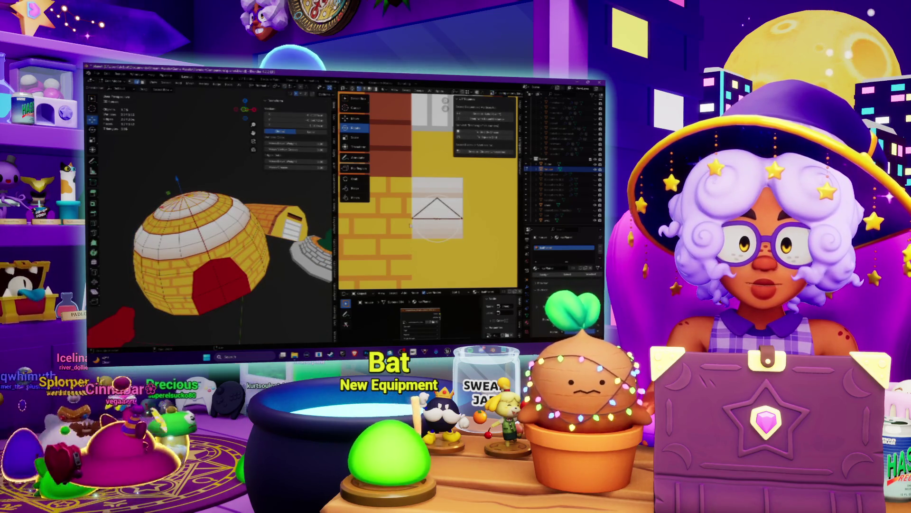
pyautogui.press('g')
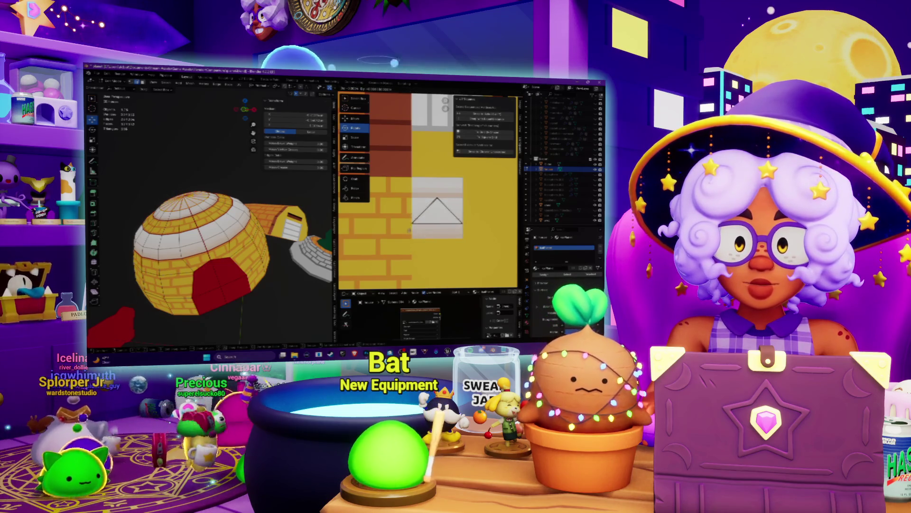
pyautogui.press('Return')
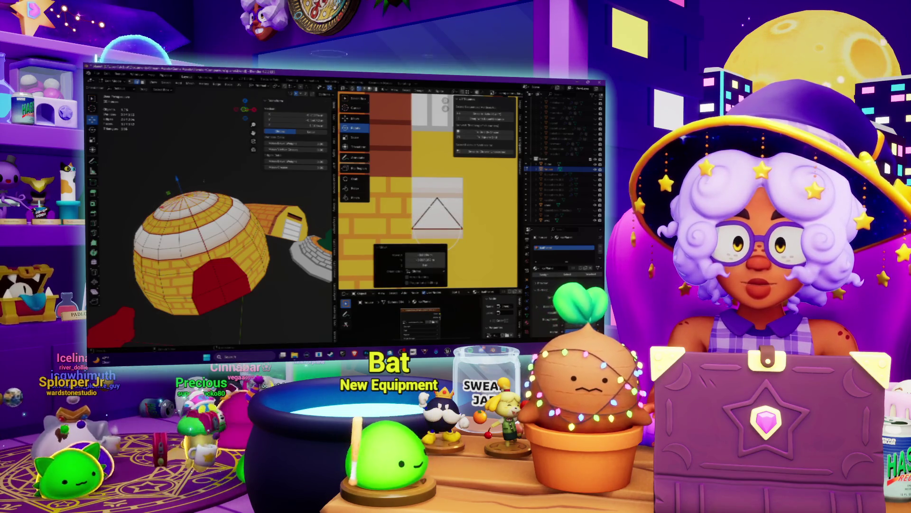
pyautogui.hotkey('alt', 'a')
pyautogui.click(114, 88)
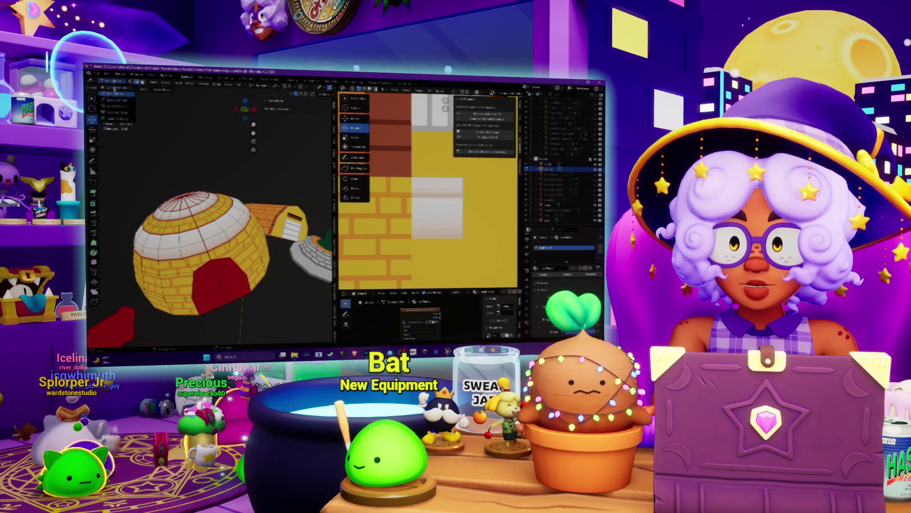
pyautogui.click(114, 94)
# - Select a dome-top triangle face, nudge its UVs upward, and return to Object Mode
pyautogui.moveTo(180, 147); pyautogui.dragTo(190, 154, button='middle')
pyautogui.press('Tab')
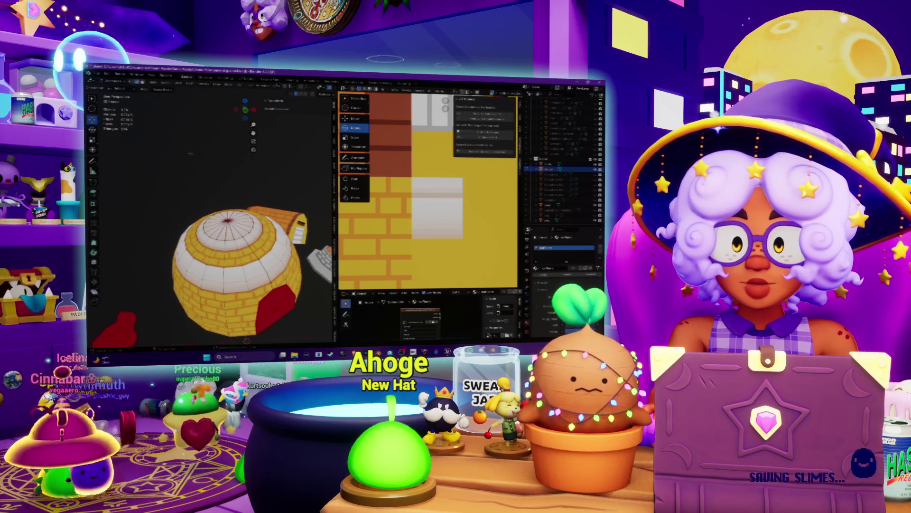
pyautogui.click(227, 221)
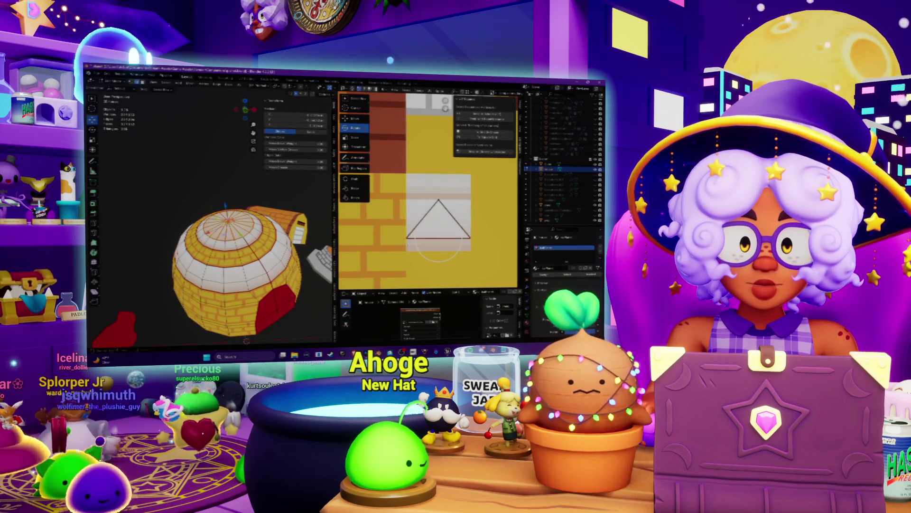
pyautogui.press('g')
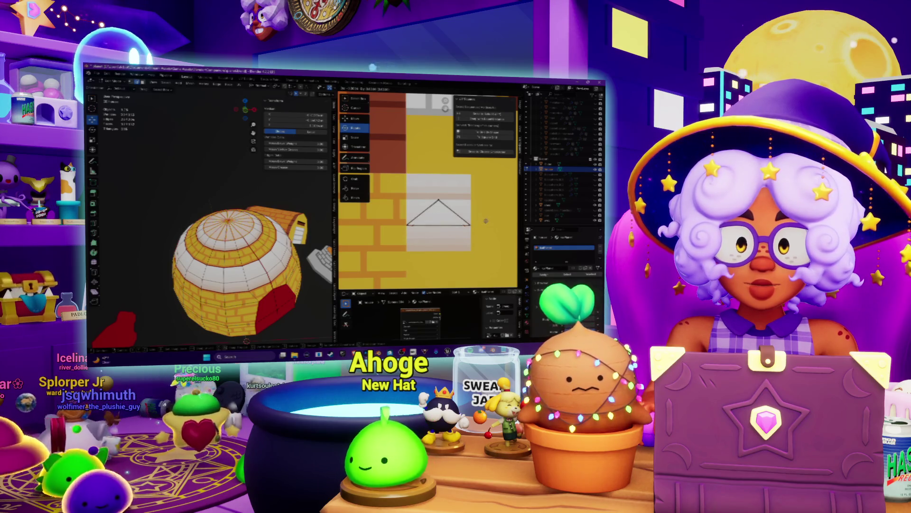
pyautogui.click(485, 221)
pyautogui.click(110, 88)
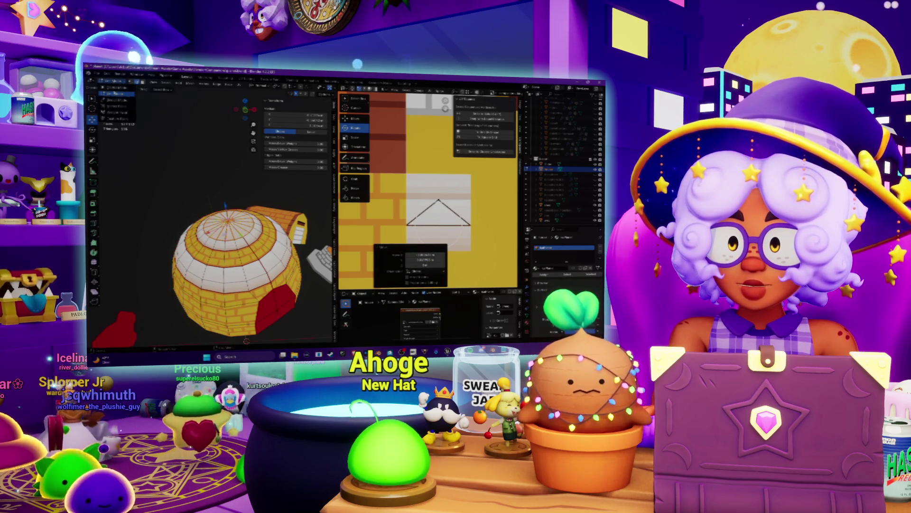
pyautogui.click(111, 94)
pyautogui.scroll(-4, 188, 159)
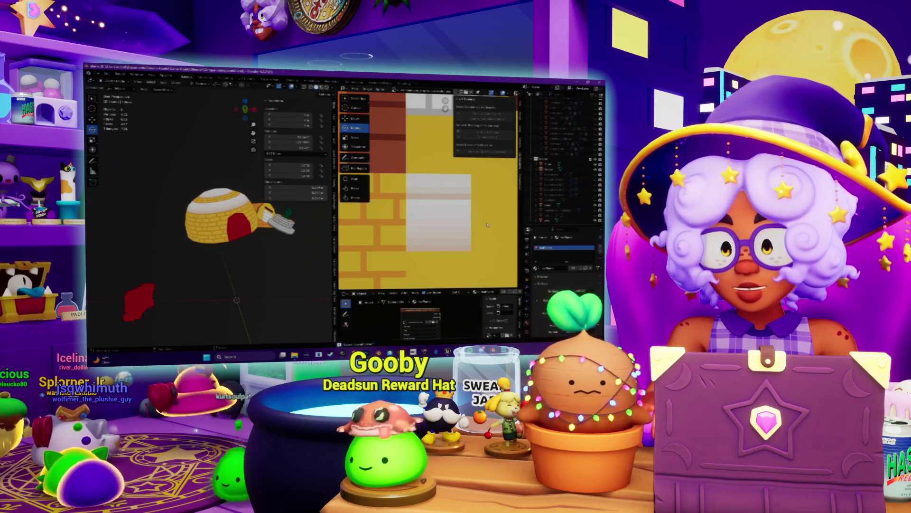
pyautogui.scroll(5, 234, 205)
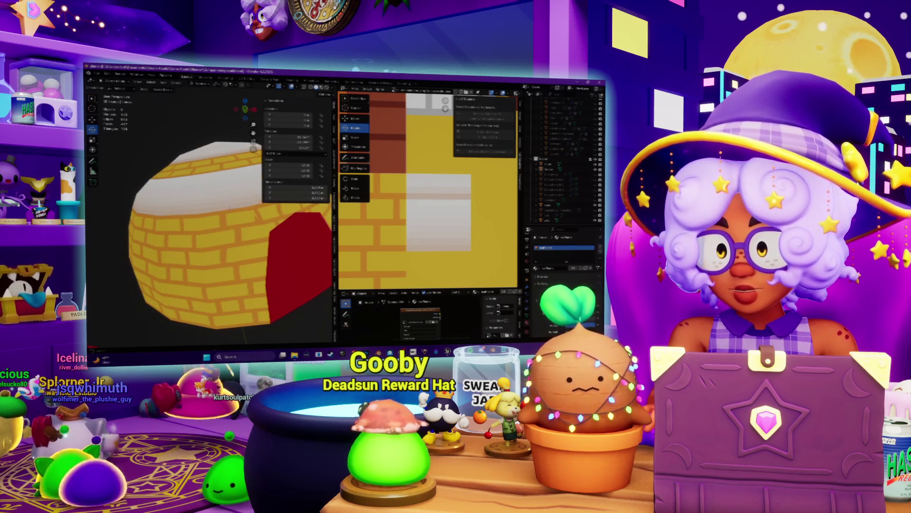
pyautogui.scroll(-5, 211, 214)
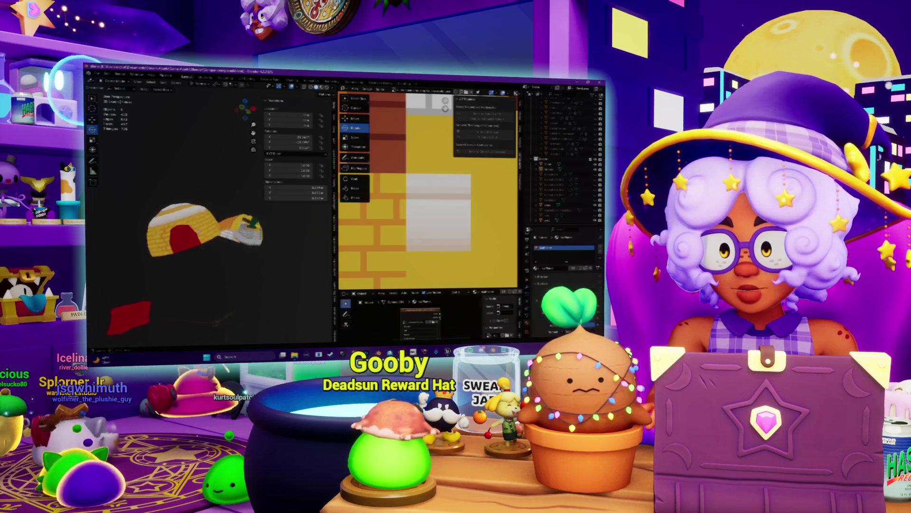
pyautogui.moveTo(200, 231); pyautogui.dragTo(205, 232, button='middle')
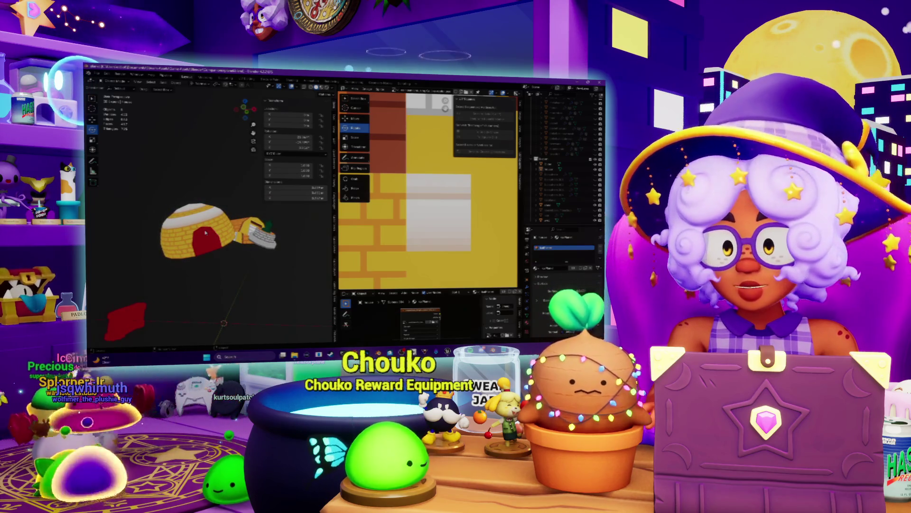
pyautogui.scroll(-3, 390, 232)
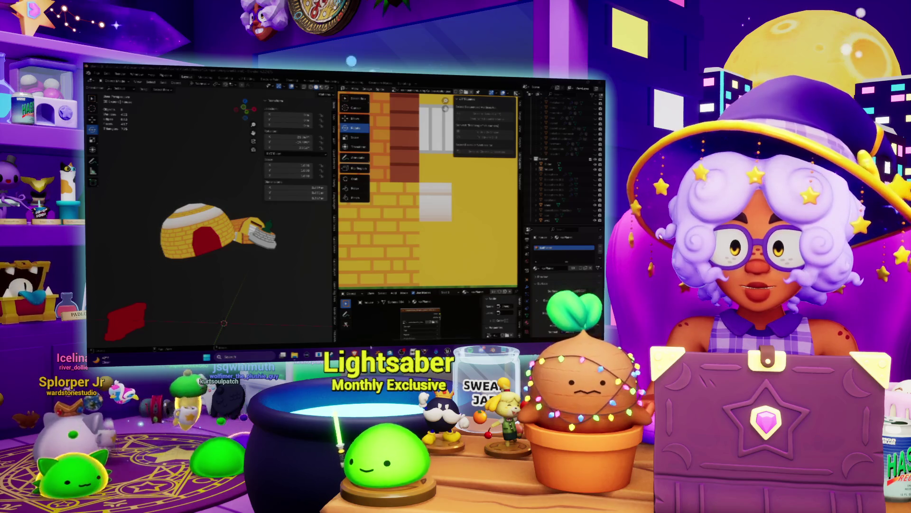
pyautogui.hotkey('alt', 'Tab')
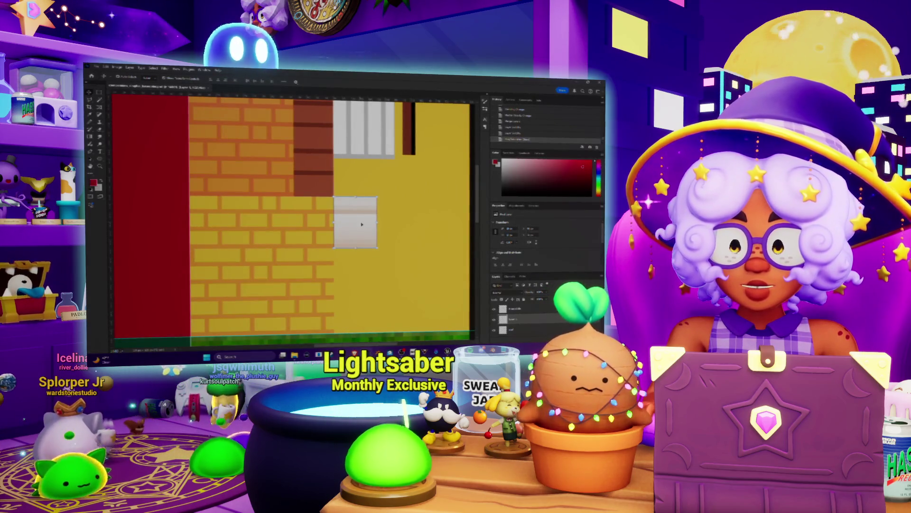
# - Duplicate the white panel directly below the original and fill the copy solid black
pyautogui.keyDown('alt'); pyautogui.moveTo(362, 224); pyautogui.dragTo(357, 273); pyautogui.keyUp('alt')
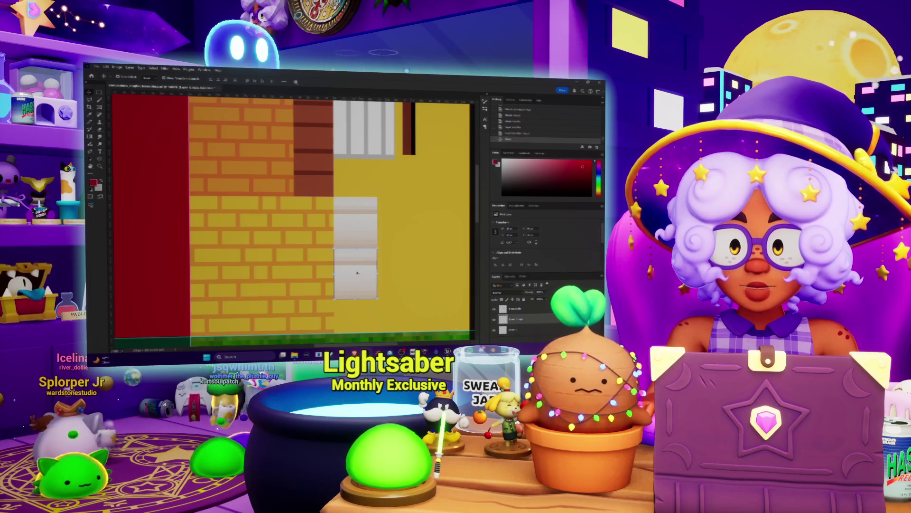
pyautogui.press('z')
pyautogui.click(358, 276)
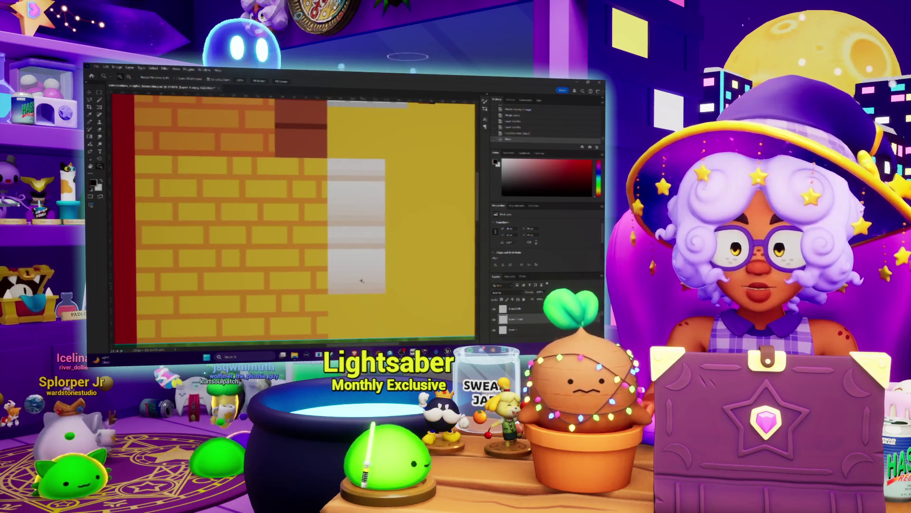
pyautogui.hotkey('alt', 'BackSpace')
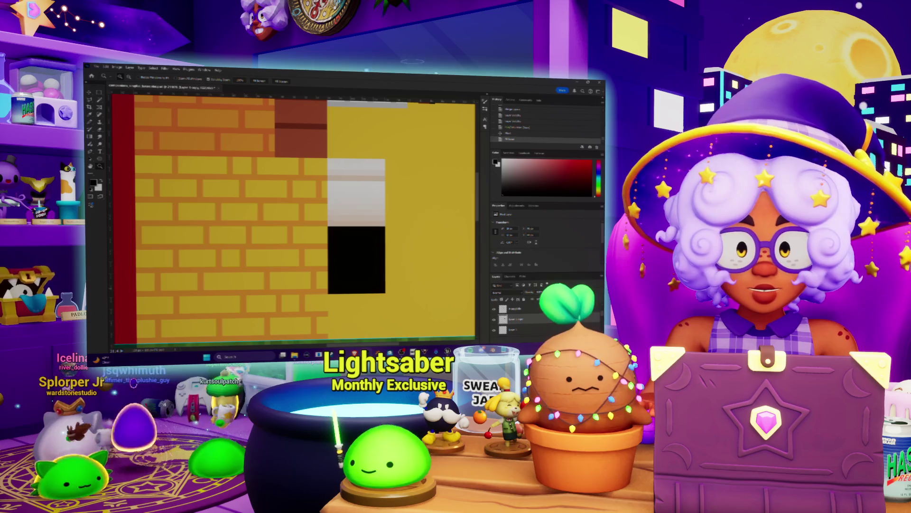
pyautogui.hotkey('ctrl', '0')
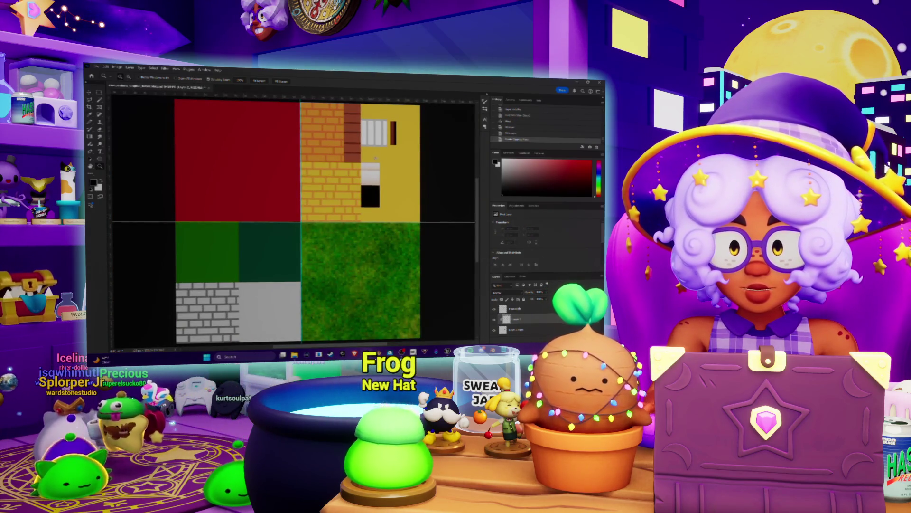
# - Sample the body panel's red and pencil a red vertical stroke in the black box
pyautogui.click(252, 171)
pyautogui.press('z')
pyautogui.click(324, 181)
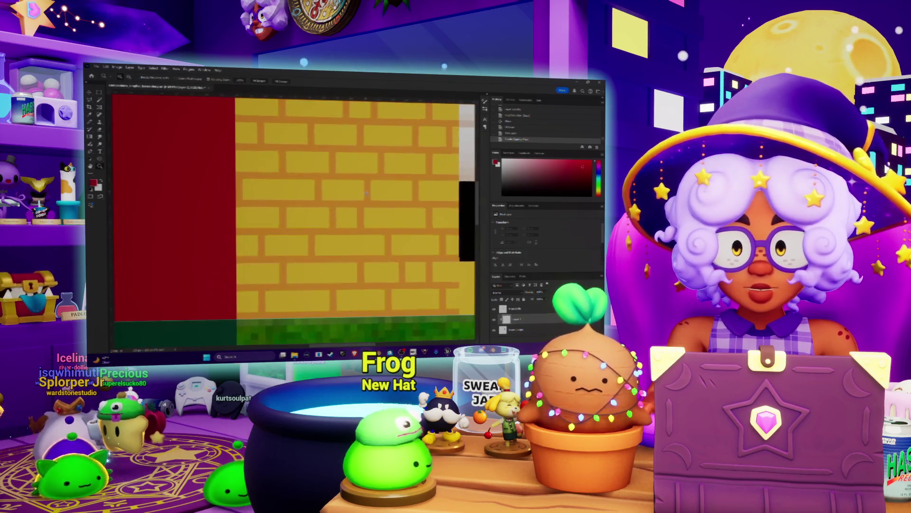
pyautogui.hscroll(3, 240, 201)
pyautogui.press('b')
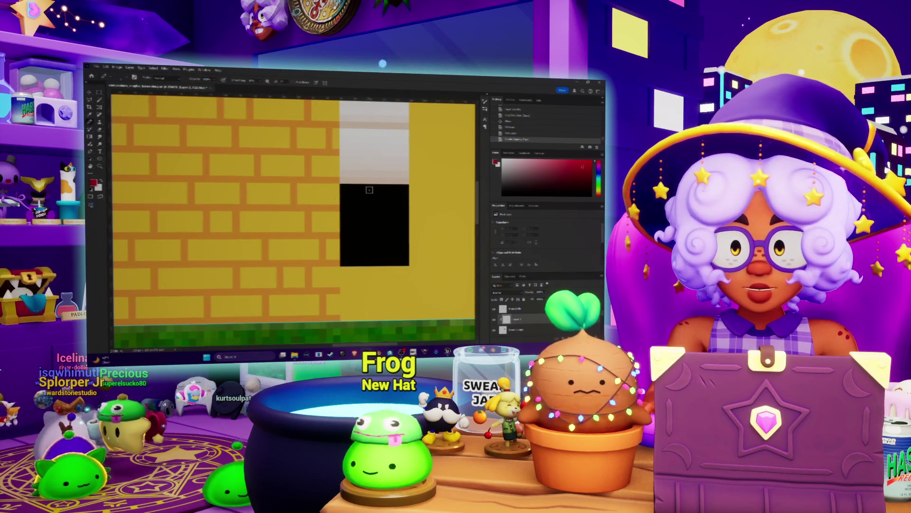
pyautogui.hotkey('ctrl', 'z')
pyautogui.moveTo(364, 185); pyautogui.dragTo(364, 212)
# - Add red pixel dabs at the black box's left edge and a red vertical line down it
pyautogui.moveTo(344, 248); pyautogui.dragTo(344, 245)
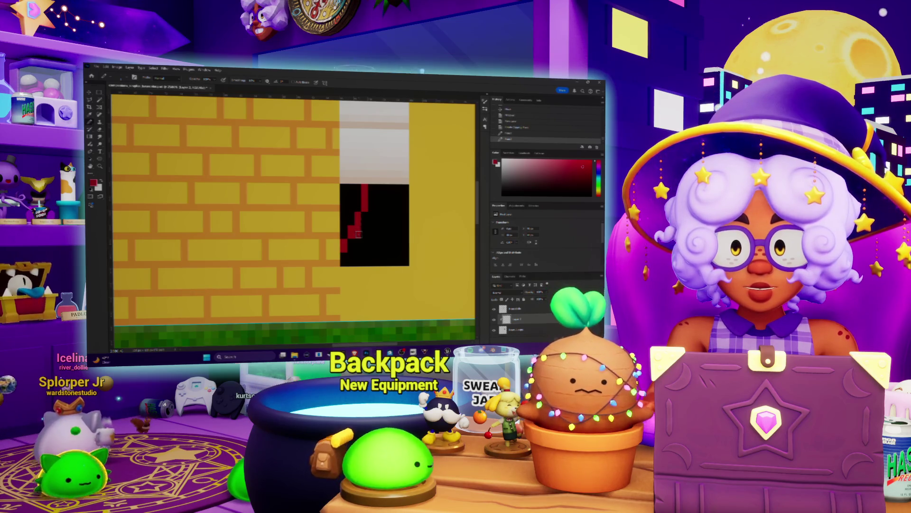
pyautogui.click(349, 247)
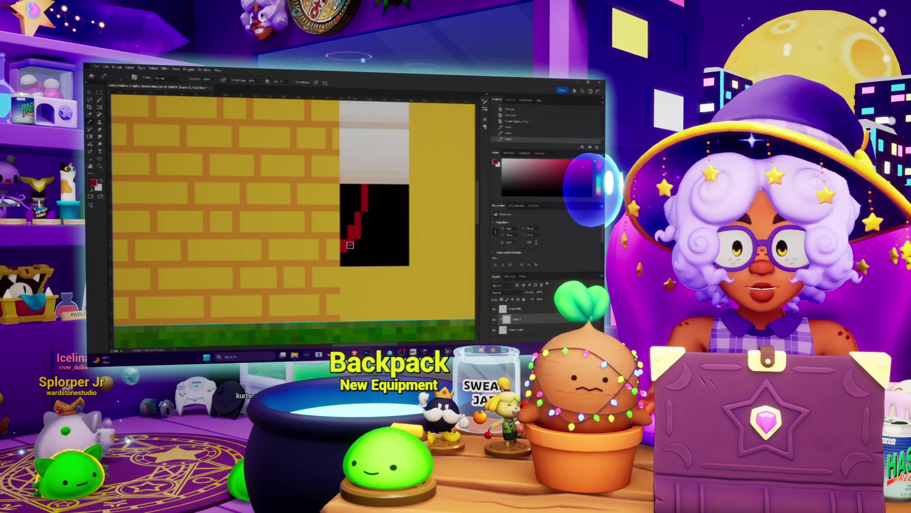
pyautogui.click(356, 243)
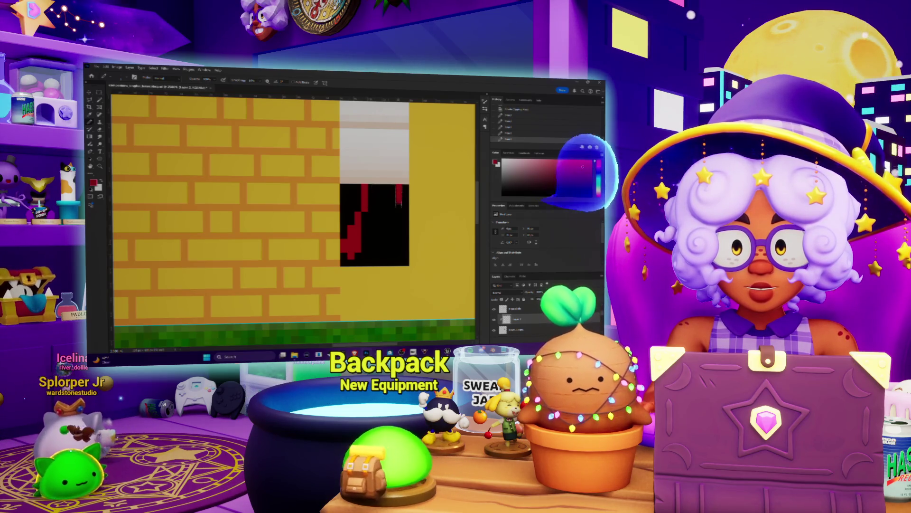
pyautogui.moveTo(399, 189); pyautogui.dragTo(398, 232)
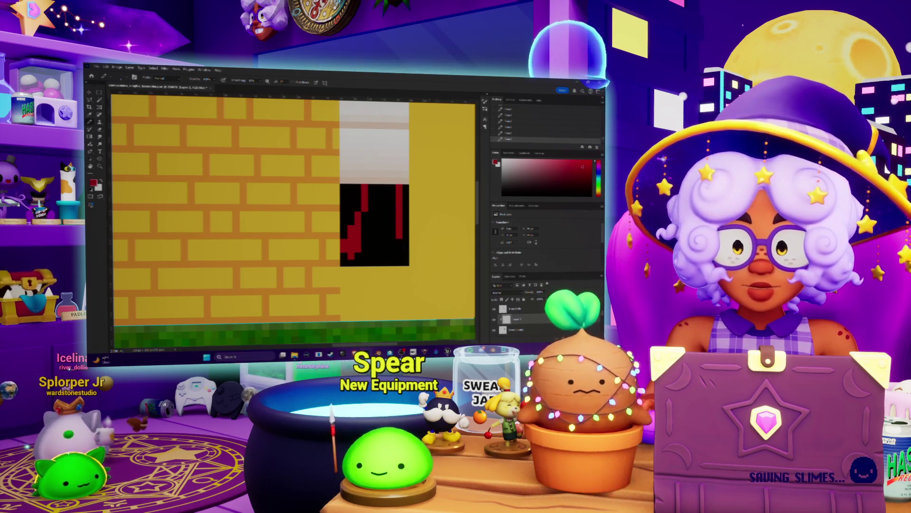
pyautogui.moveTo(493, 354)
pyautogui.click(494, 327)
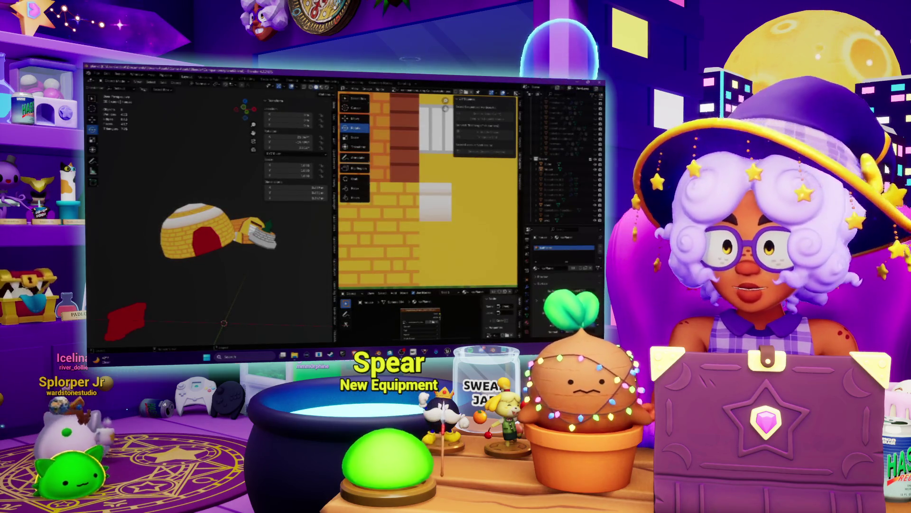
# - Put the igloo into Edit Mode and run a UV command on the doorway's round island
pyautogui.click(113, 82)
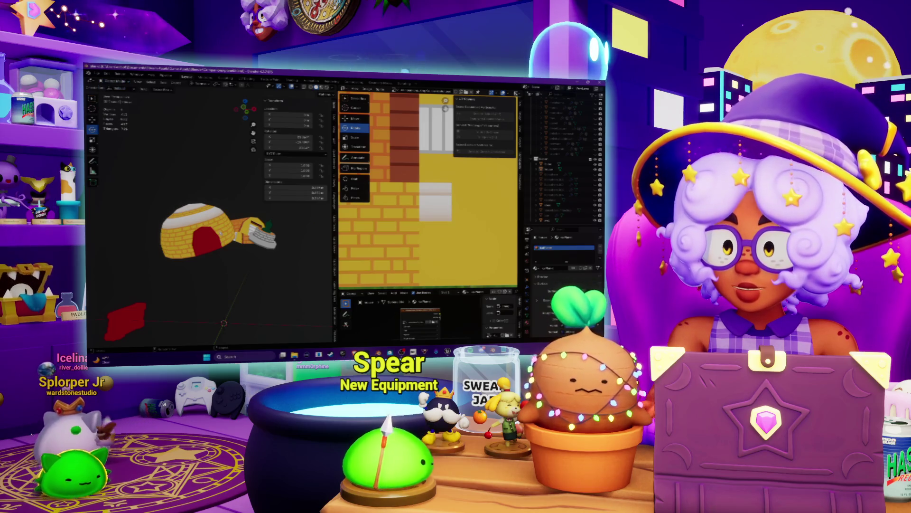
pyautogui.click(119, 91)
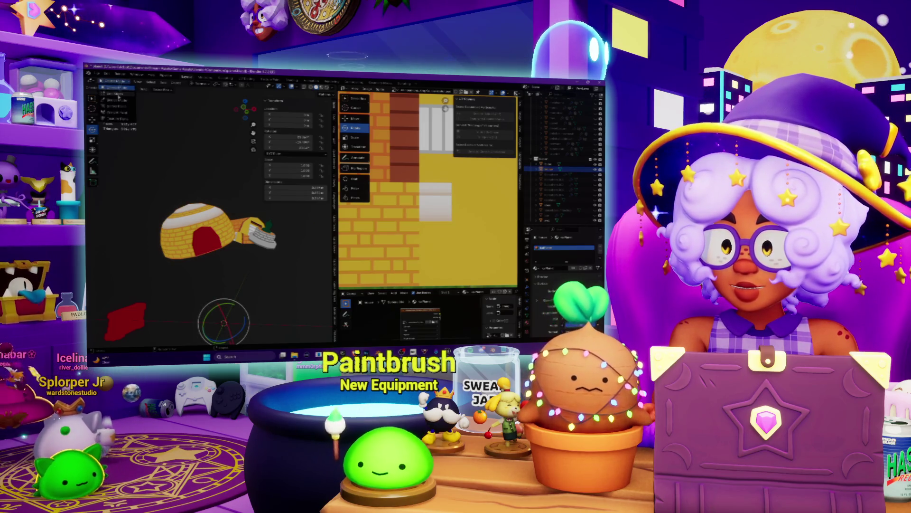
pyautogui.click(118, 93)
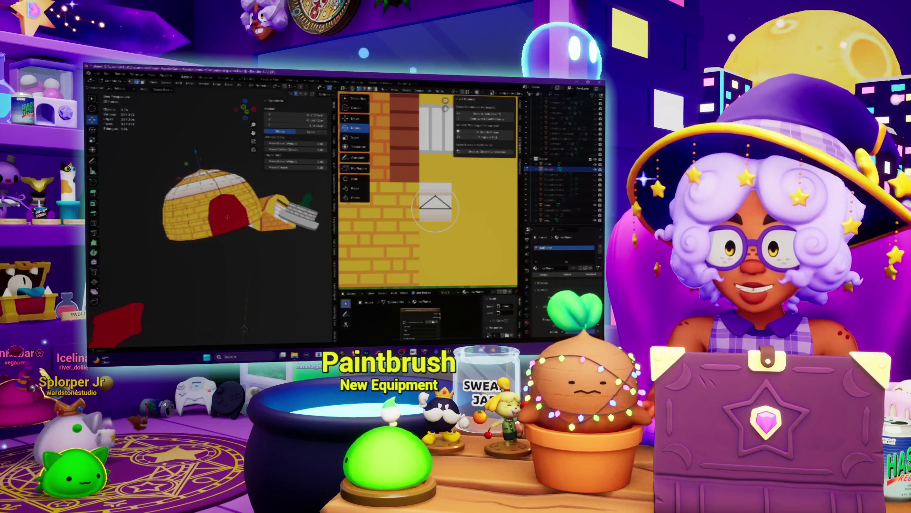
pyautogui.scroll(-3, 435, 209)
pyautogui.scroll(-2, 435, 198)
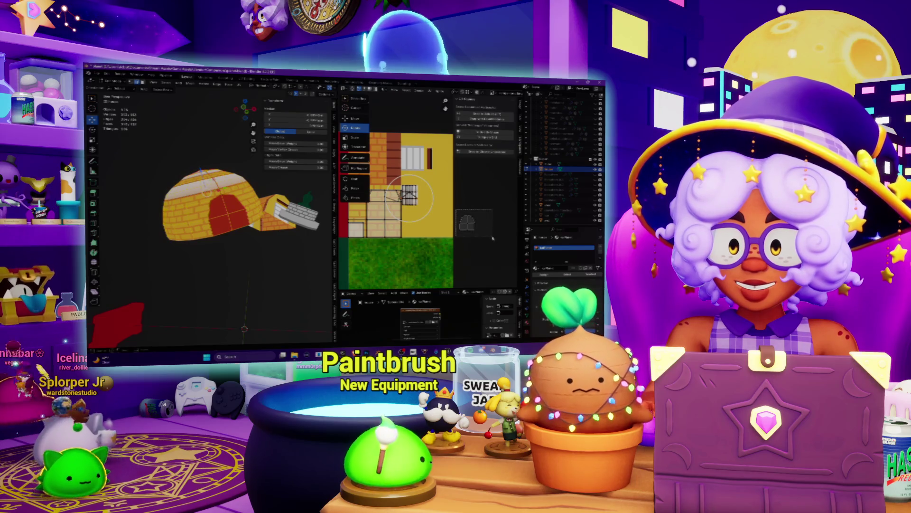
pyautogui.scroll(5, 493, 238)
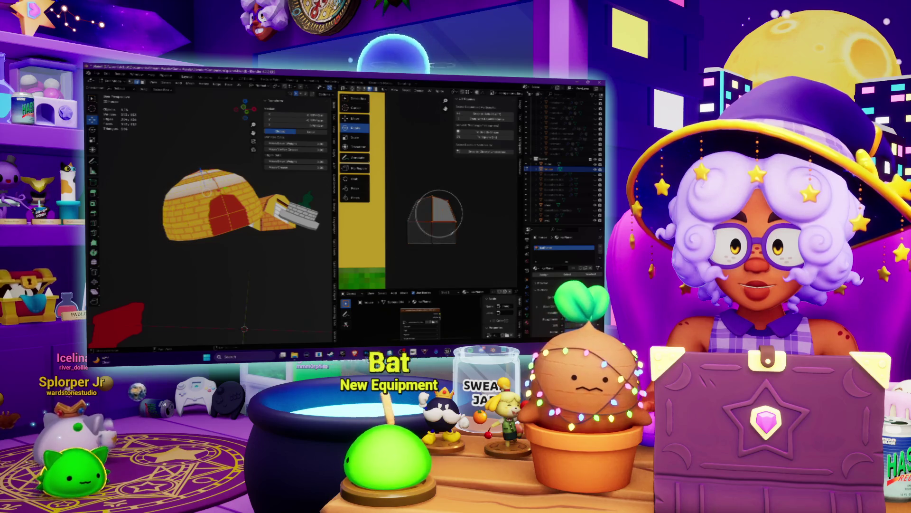
pyautogui.rightClick(451, 236)
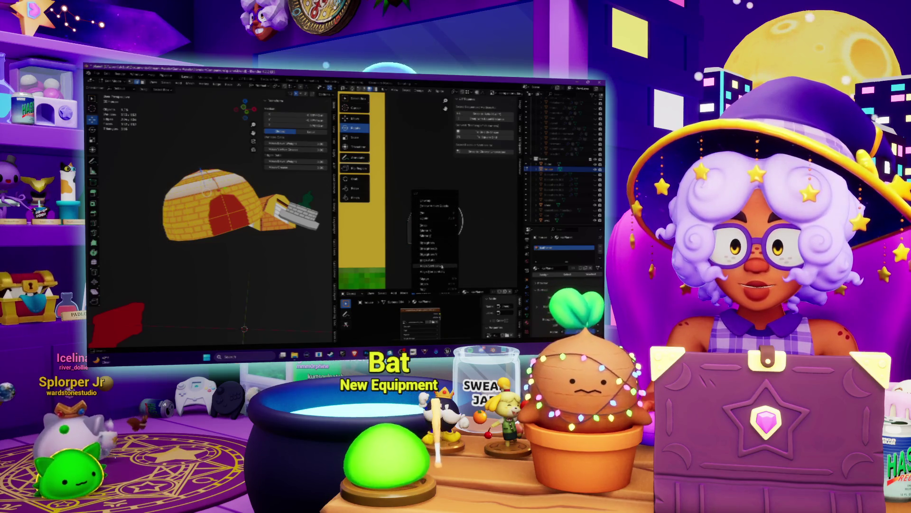
pyautogui.click(436, 231)
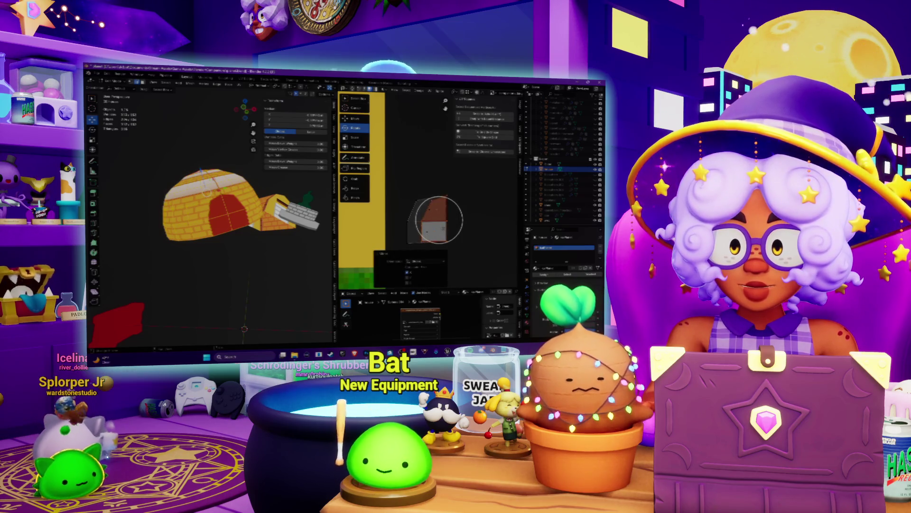
# - Reshape the doorway island by pulling its top, left and bottom edges, then select the whole island
pyautogui.click(435, 227)
pyautogui.click(424, 219)
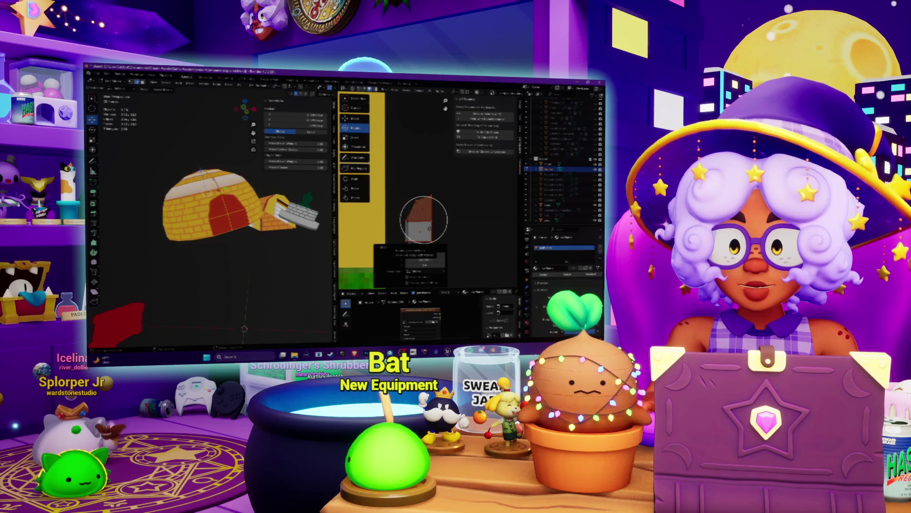
pyautogui.scroll(3, 423, 219)
pyautogui.moveTo(426, 237); pyautogui.dragTo(418, 223)
pyautogui.click(433, 219)
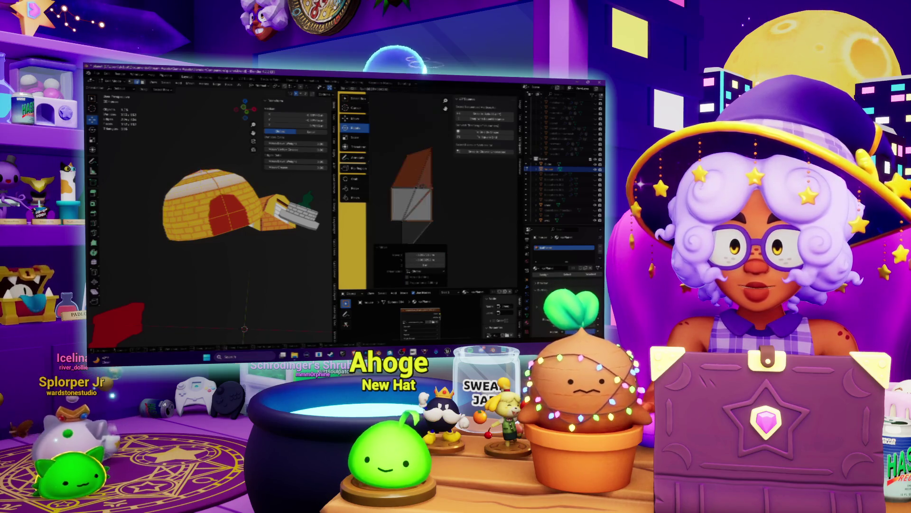
pyautogui.moveTo(436, 219); pyautogui.dragTo(435, 231)
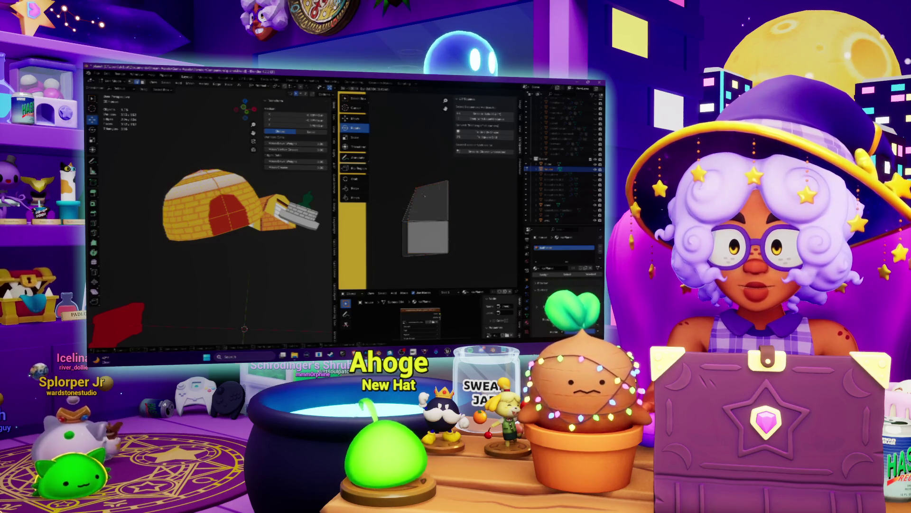
pyautogui.click(424, 195)
pyautogui.moveTo(415, 188); pyautogui.dragTo(418, 209)
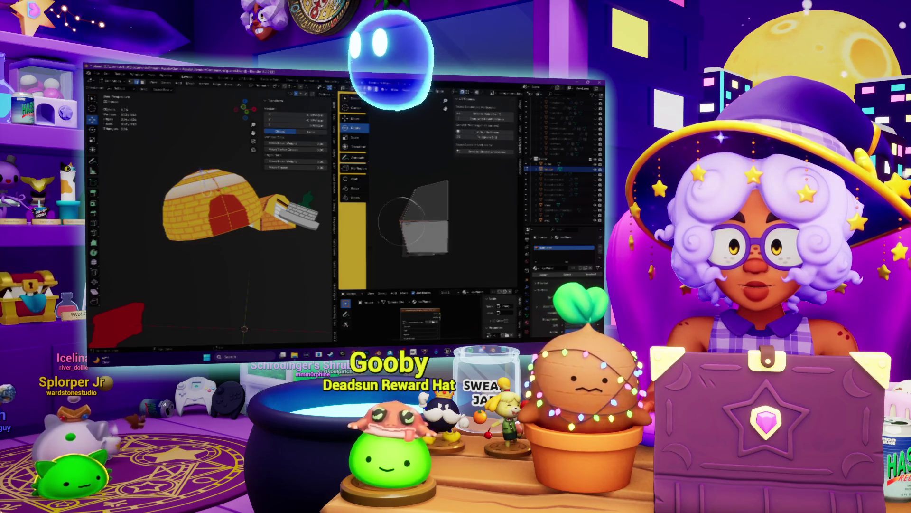
pyautogui.click(399, 220)
pyautogui.moveTo(399, 219)
pyautogui.mouseDown()
pyautogui.moveTo(414, 220)
pyautogui.moveTo(405, 216)
pyautogui.moveTo(414, 208)
pyautogui.mouseUp()
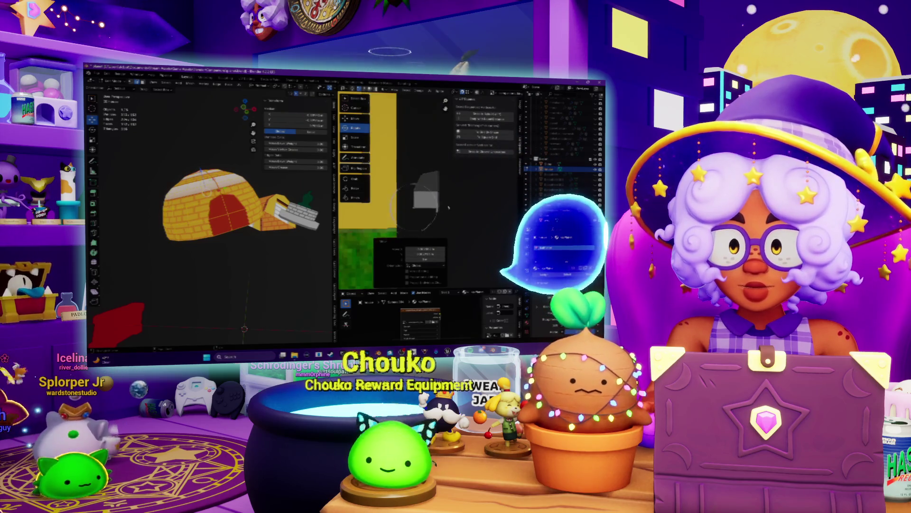
pyautogui.moveTo(451, 166); pyautogui.dragTo(411, 219)
# - Frame the whole atlas and scale the selected doorway UV island slightly
pyautogui.press('Home')
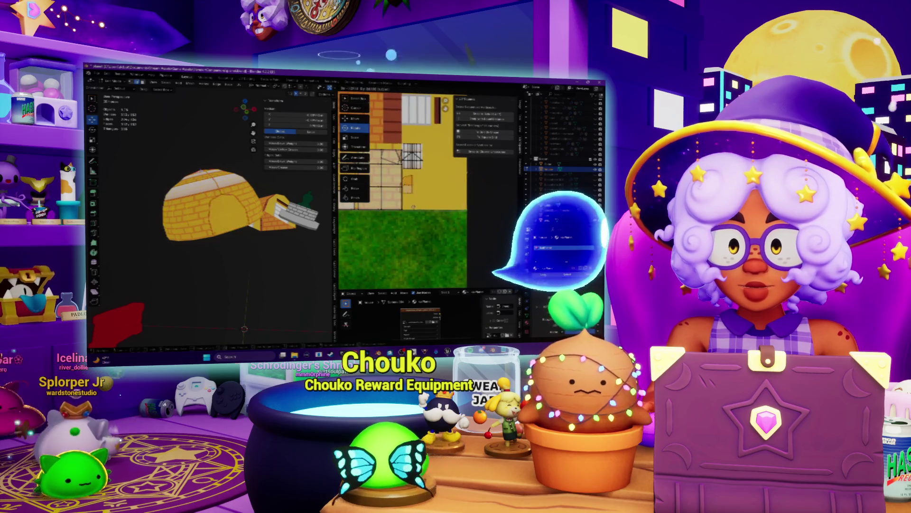
pyautogui.scroll(3, 421, 203)
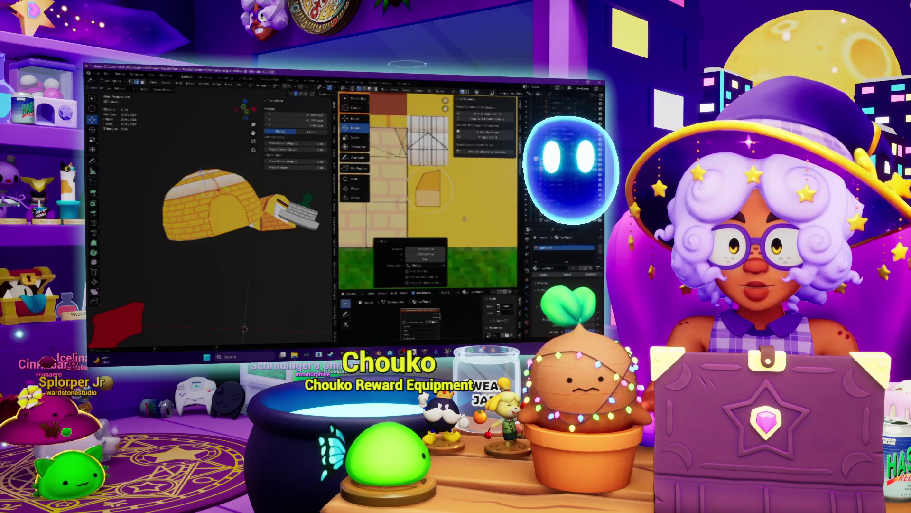
pyautogui.click(356, 137)
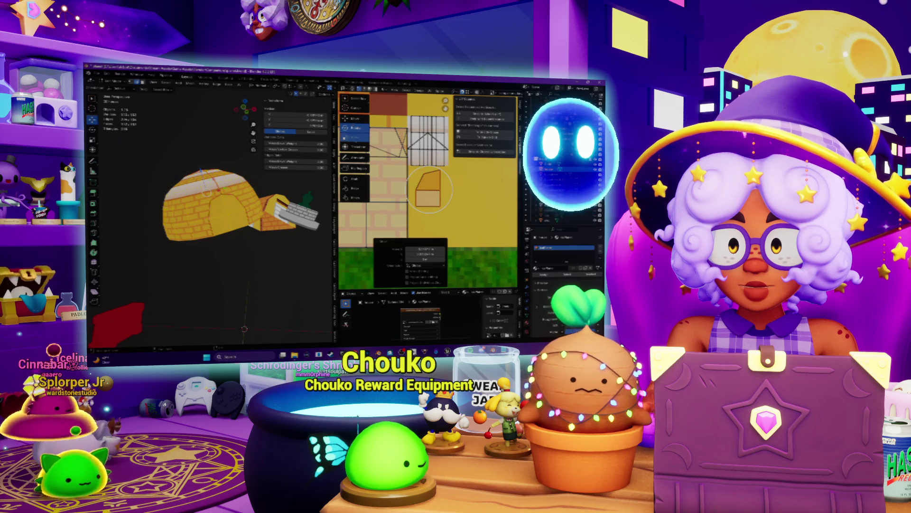
pyautogui.moveTo(444, 190)
pyautogui.mouseDown()
pyautogui.moveTo(463, 190)
pyautogui.moveTo(447, 191)
pyautogui.mouseUp()
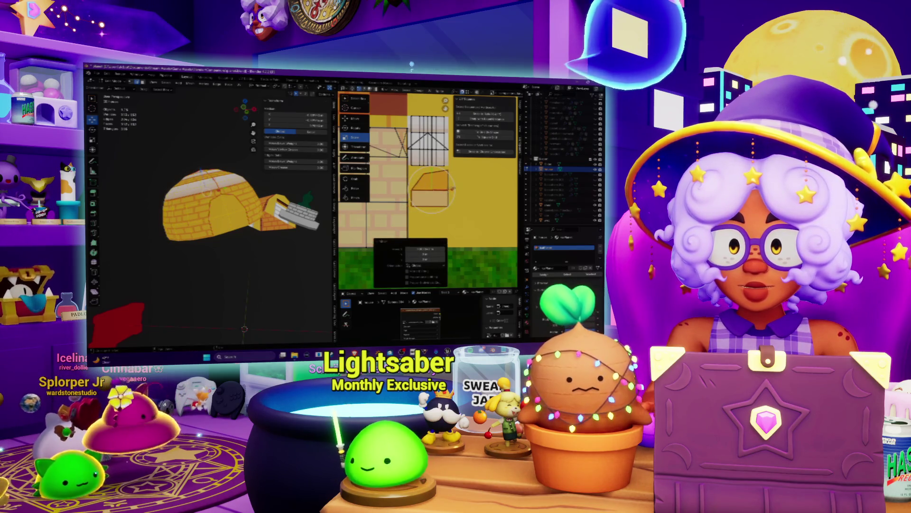
pyautogui.click(475, 184)
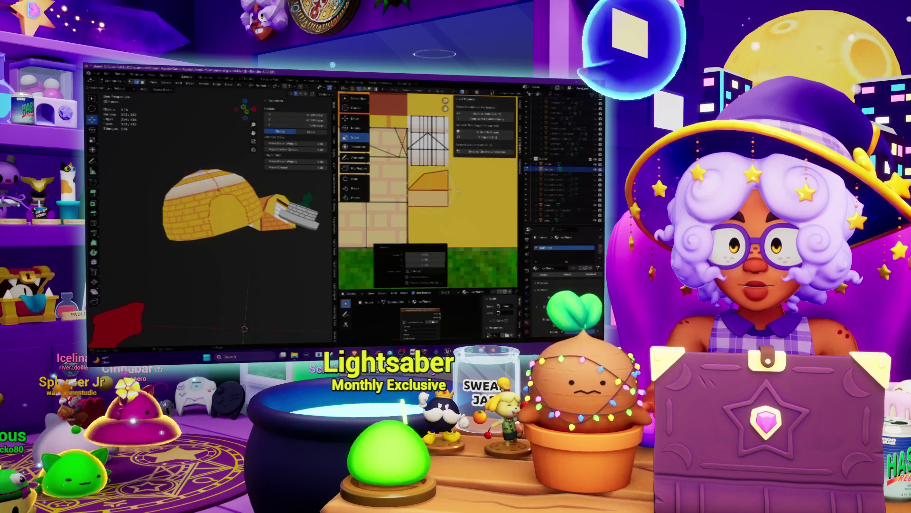
pyautogui.click(477, 182)
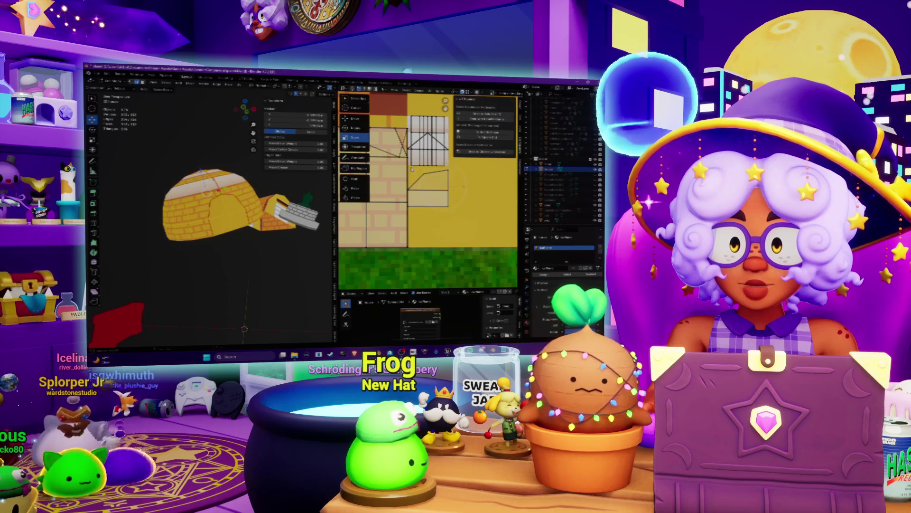
# - Select the lower-right UV island and scale it to fit the door area
pyautogui.click(430, 190)
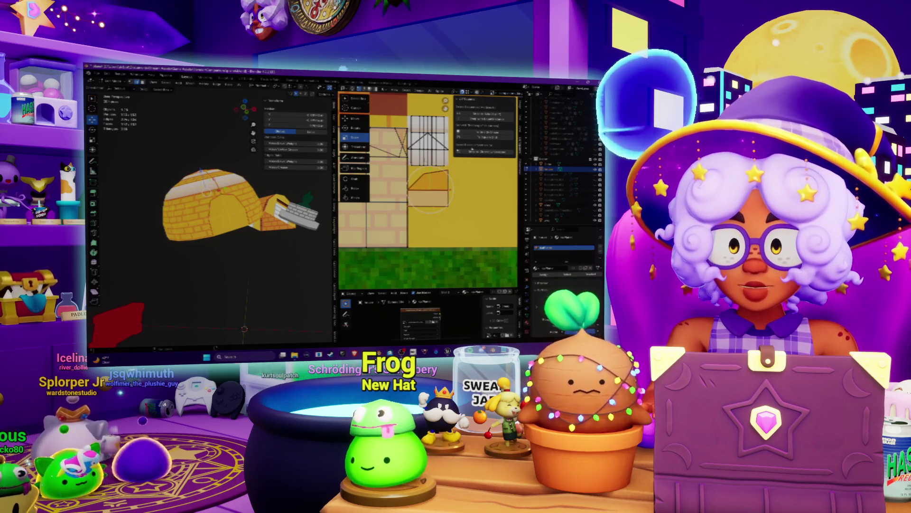
pyautogui.moveTo(430, 172)
pyautogui.mouseDown()
pyautogui.moveTo(430, 164)
pyautogui.moveTo(436, 179)
pyautogui.mouseUp()
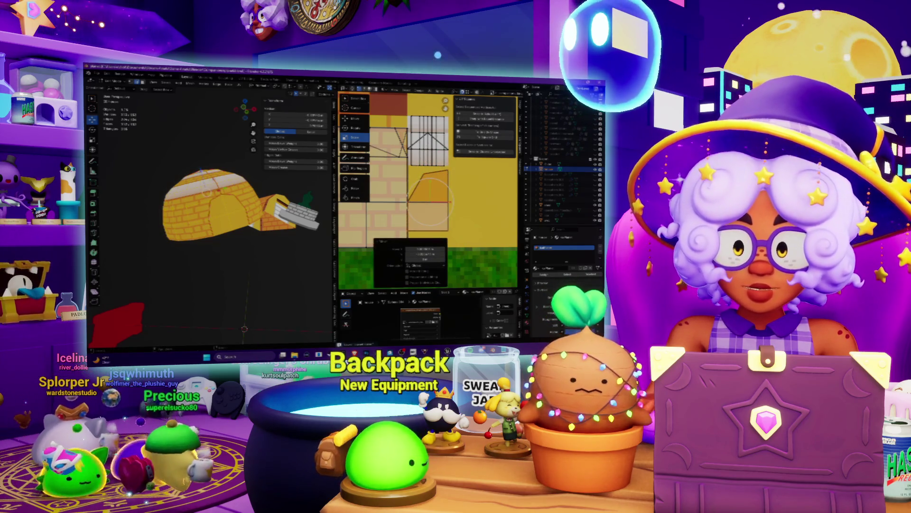
pyautogui.hotkey('alt', 'Tab')
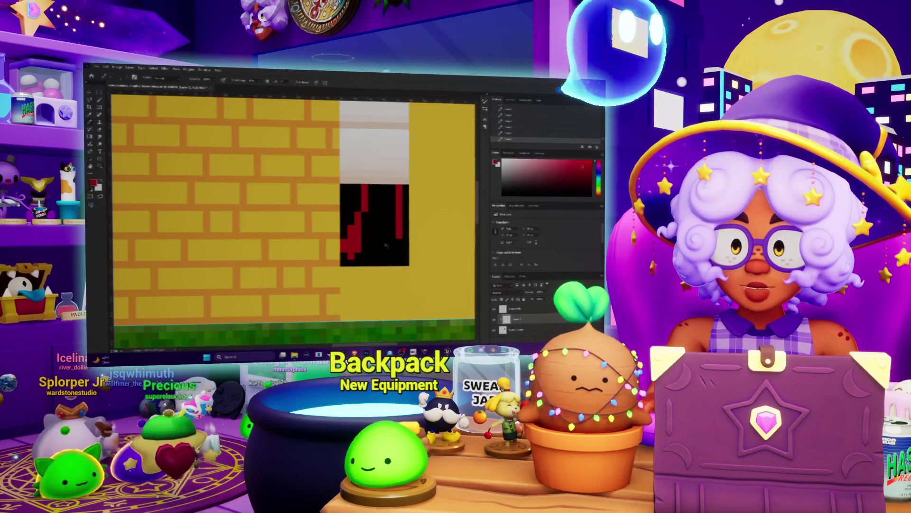
# - Shift the door graphic down on the canvas and commit the transform
pyautogui.keyDown('alt'); pyautogui.scroll(-2, 386, 246); pyautogui.keyUp('alt')
pyautogui.moveTo(386, 246); pyautogui.dragTo(388, 298)
pyautogui.press('Return')
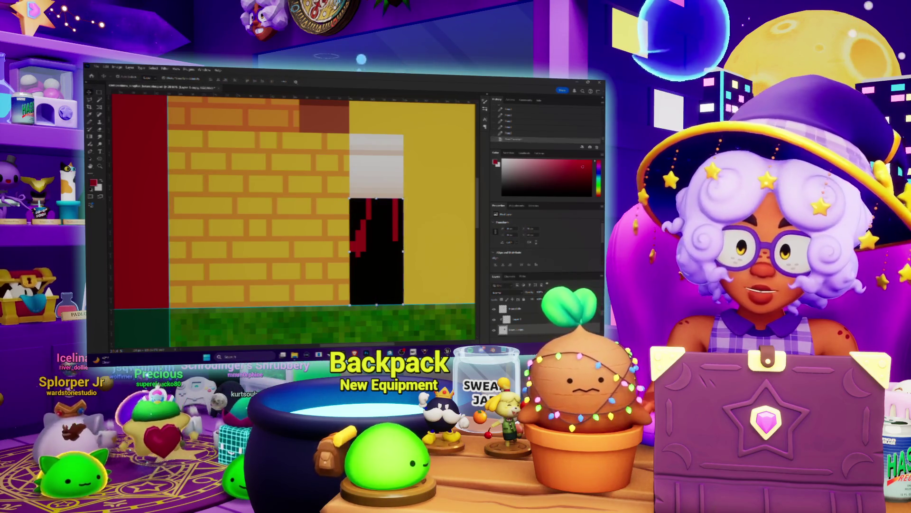
# - Pencil a red stepped pixel line down inside the black doorway, adding pixels at its bottom
pyautogui.press('b')
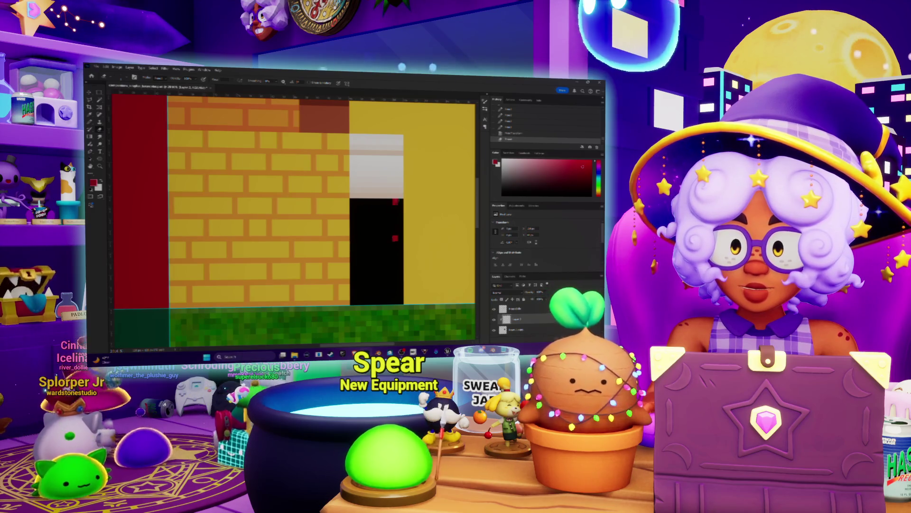
pyautogui.moveTo(385, 235); pyautogui.dragTo(385, 199)
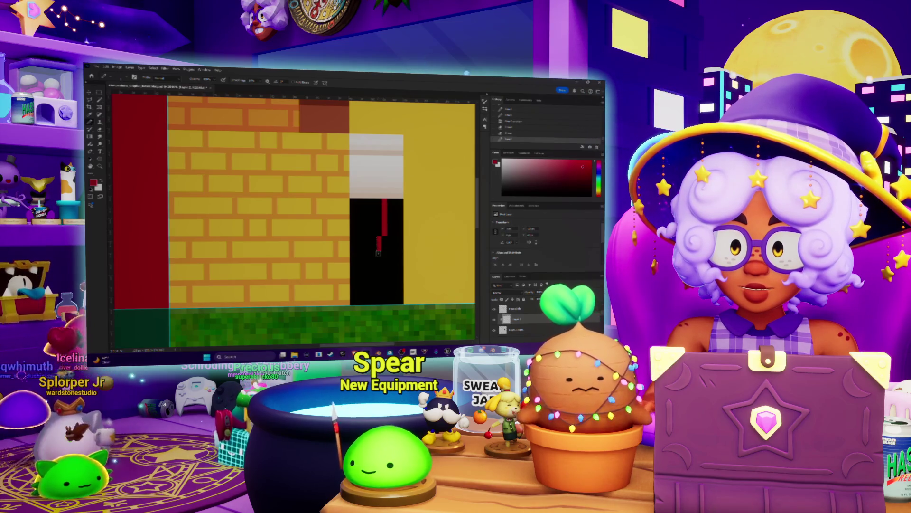
pyautogui.moveTo(372, 267); pyautogui.dragTo(372, 274)
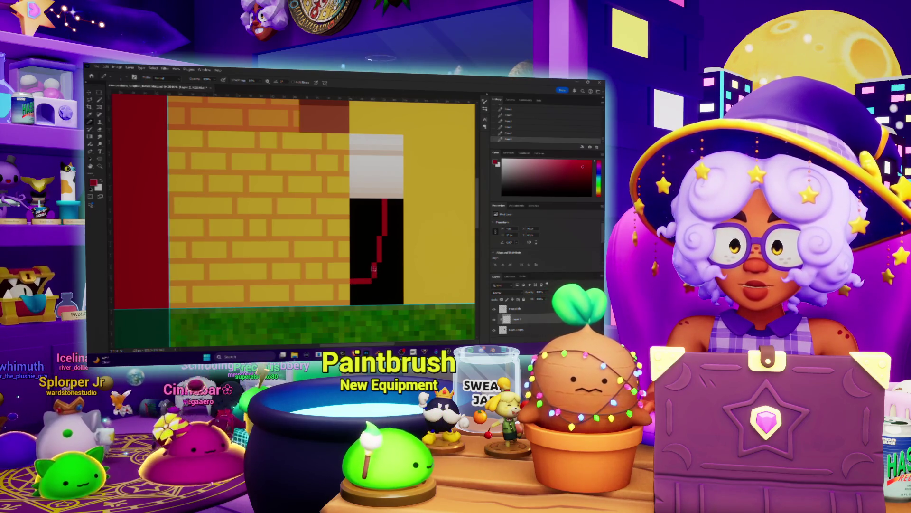
pyautogui.press('e')
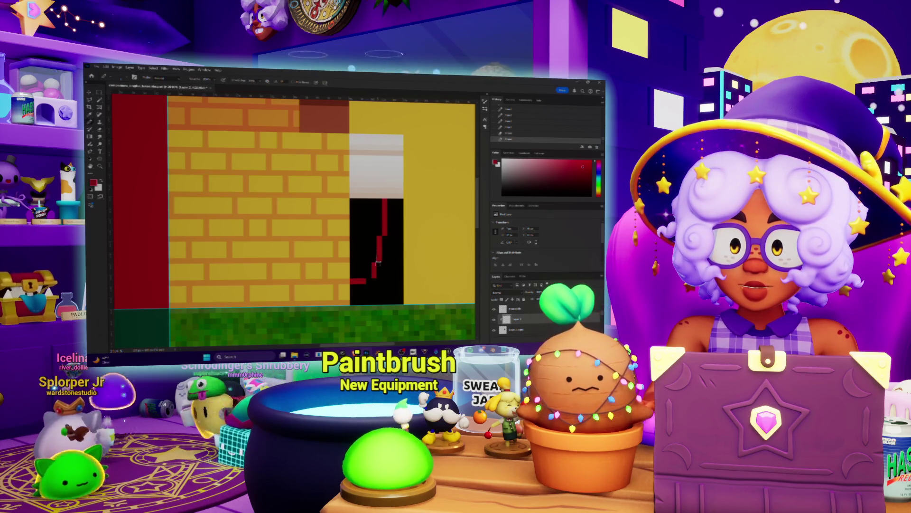
pyautogui.press('b')
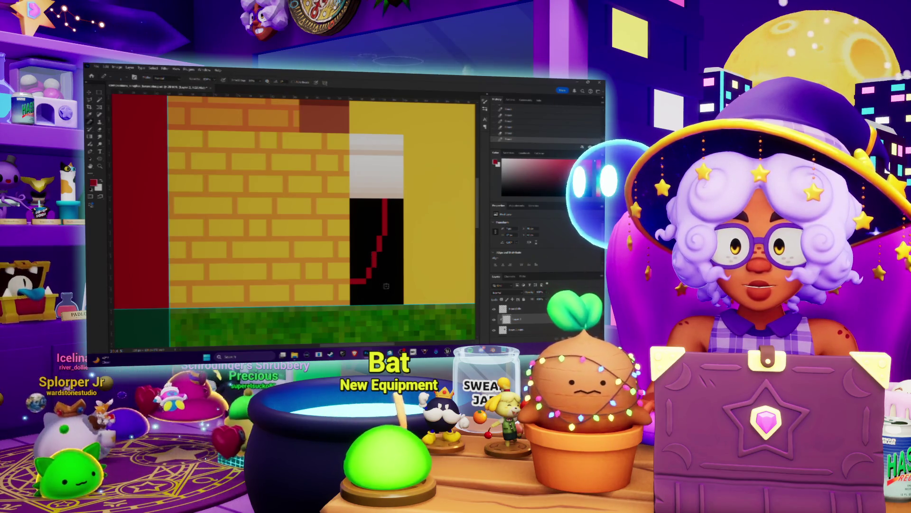
pyautogui.keyDown('alt'); pyautogui.scroll(2, 400, 260); pyautogui.keyUp('alt')
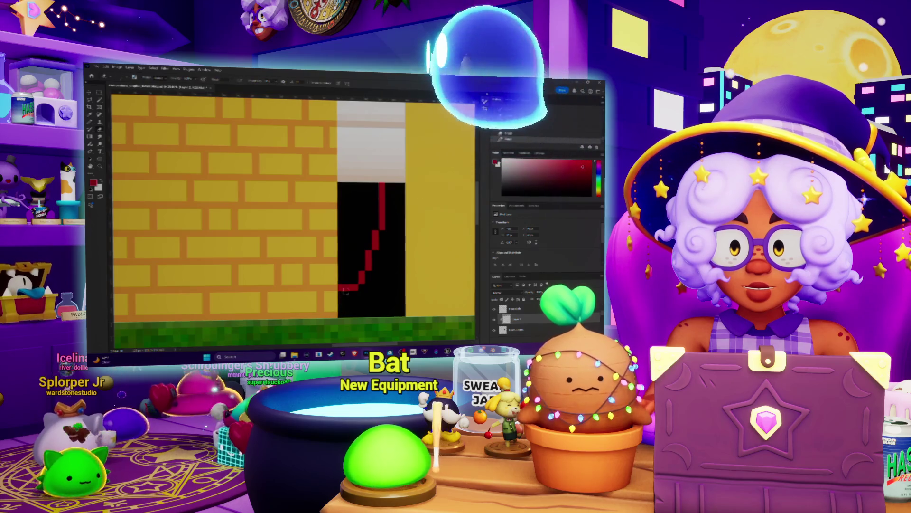
pyautogui.moveTo(349, 294); pyautogui.dragTo(341, 294)
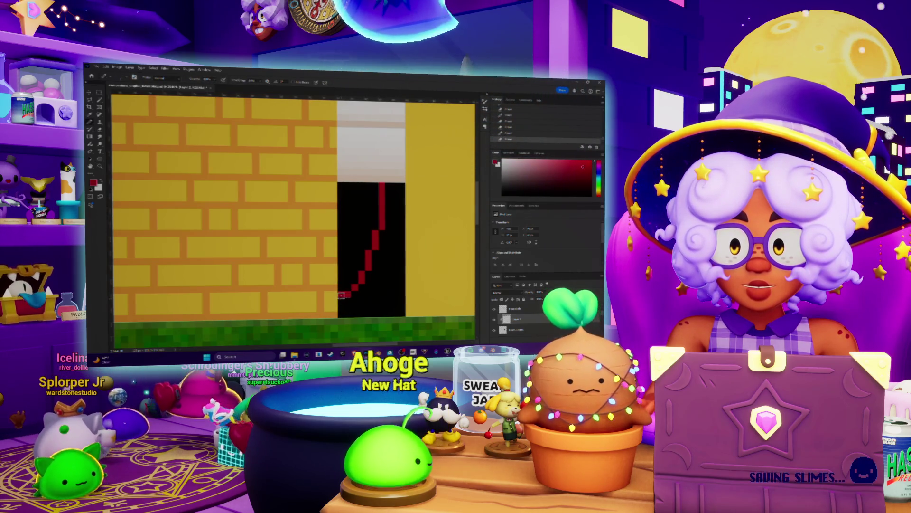
pyautogui.keyDown('alt'); pyautogui.scroll(-3, 398, 244); pyautogui.keyUp('alt')
pyautogui.hotkey('alt', 'Tab')
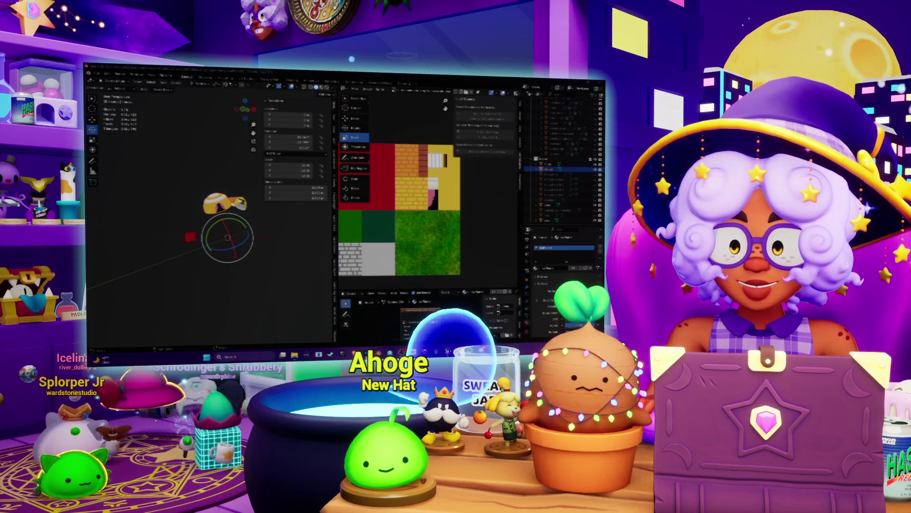
pyautogui.hotkey('alt', 'Tab')
pyautogui.hotkey('alt', 'Tab')
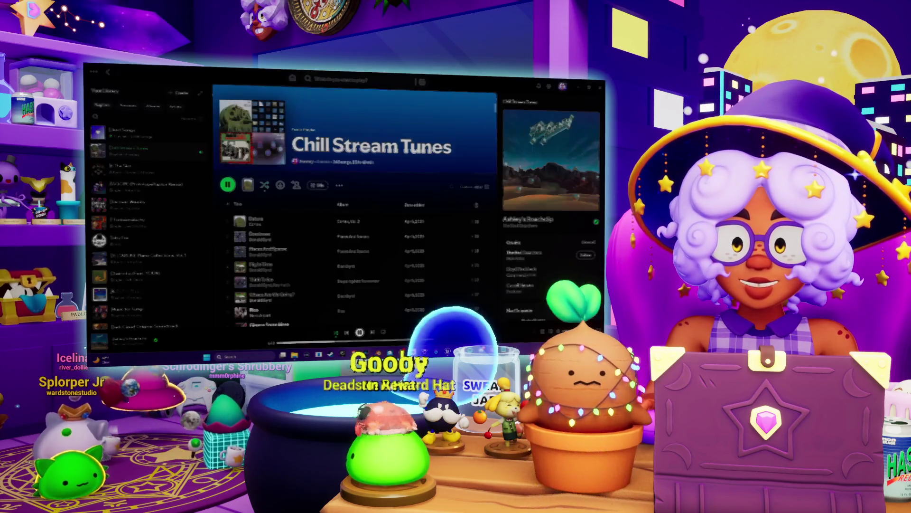
# - Pause the Chill Stream Tunes playlist with the green pause button
pyautogui.click(359, 333)
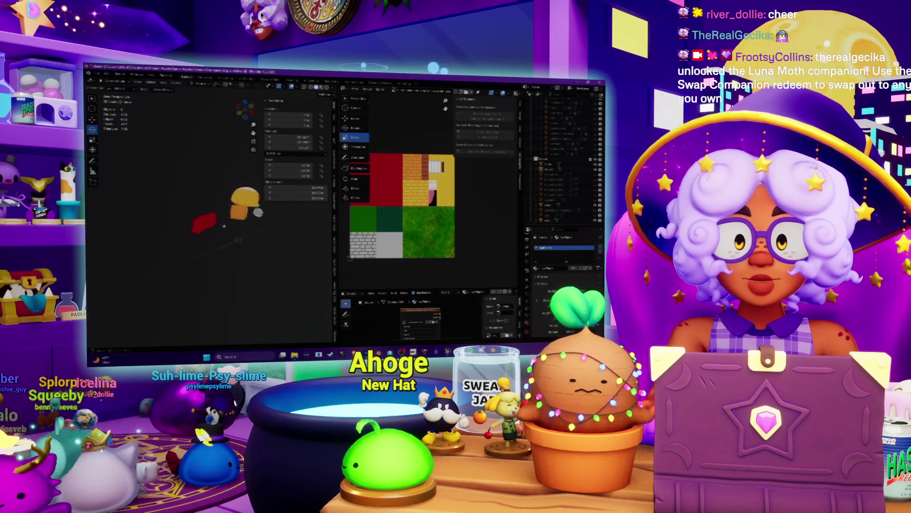
# - Zoom and orbit toward the red car body and switch it into Edit Mode
pyautogui.scroll(4, 224, 227)
pyautogui.moveTo(216, 239); pyautogui.dragTo(208, 228, button='middle')
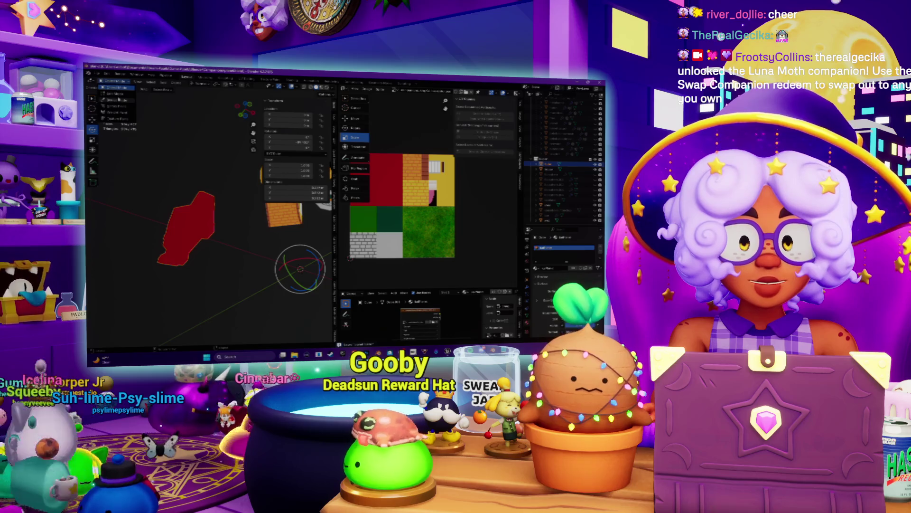
pyautogui.click(120, 94)
pyautogui.moveTo(209, 228)
pyautogui.mouseDown(button='middle')
pyautogui.moveTo(199, 223)
pyautogui.moveTo(190, 238)
pyautogui.moveTo(213, 228)
pyautogui.mouseUp(button='middle')
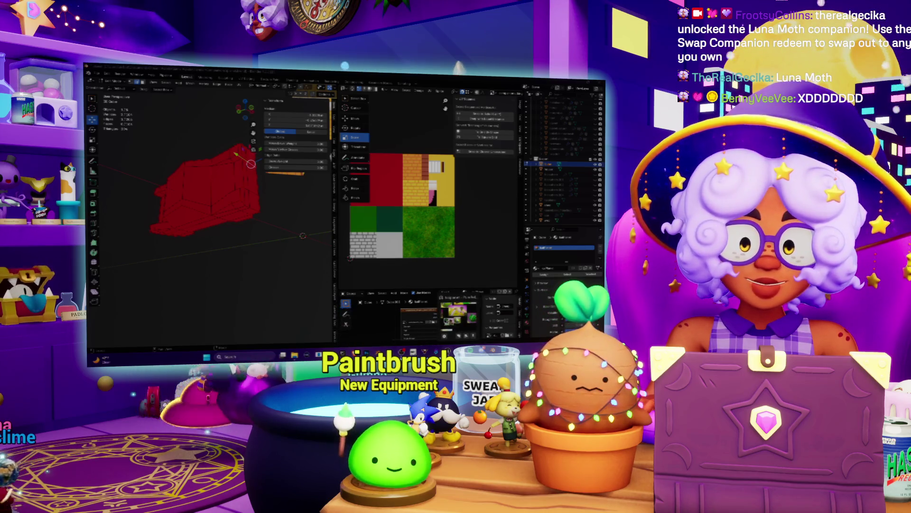
pyautogui.hotkey('alt', 'Tab')
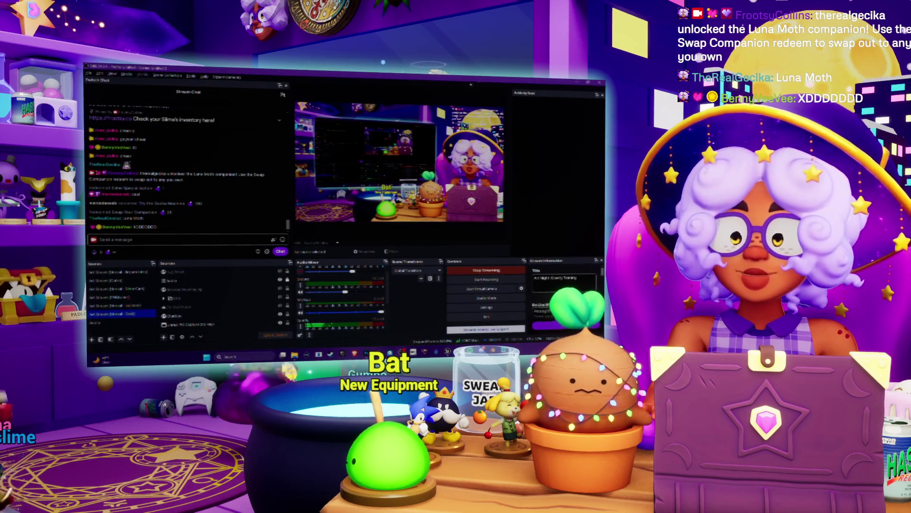
# - Back in Blender, orbit to a side-on view of the red car body and deselect everything
pyautogui.hotkey('alt', 'Tab')
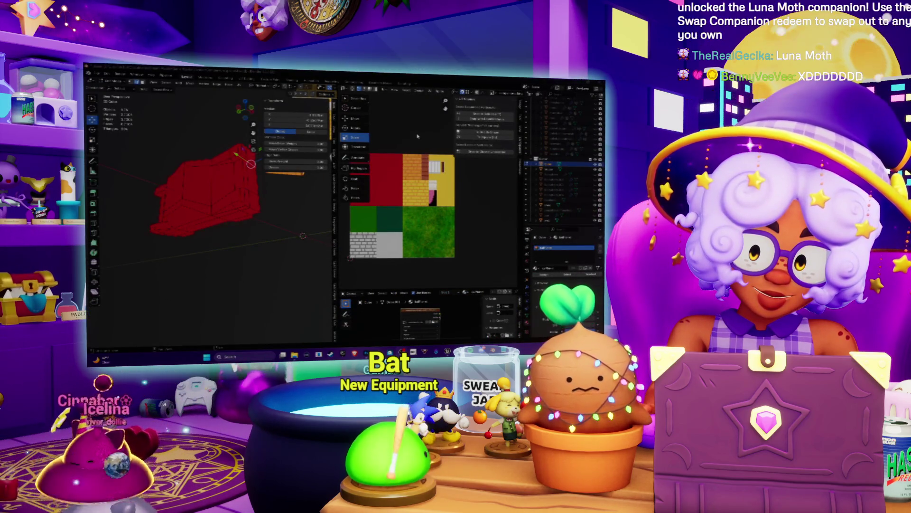
pyautogui.moveTo(267, 201)
pyautogui.mouseDown(button='middle')
pyautogui.moveTo(212, 168)
pyautogui.moveTo(241, 166)
pyautogui.mouseUp(button='middle')
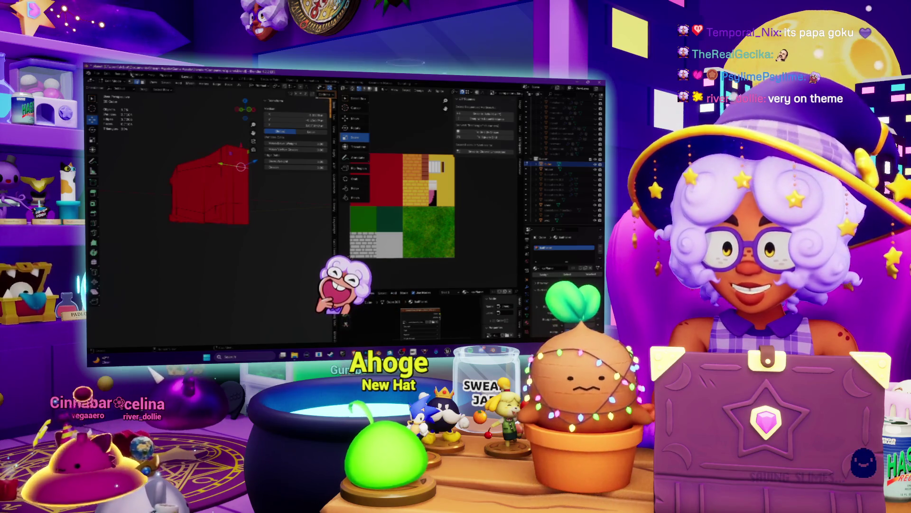
pyautogui.hotkey('alt', 'a')
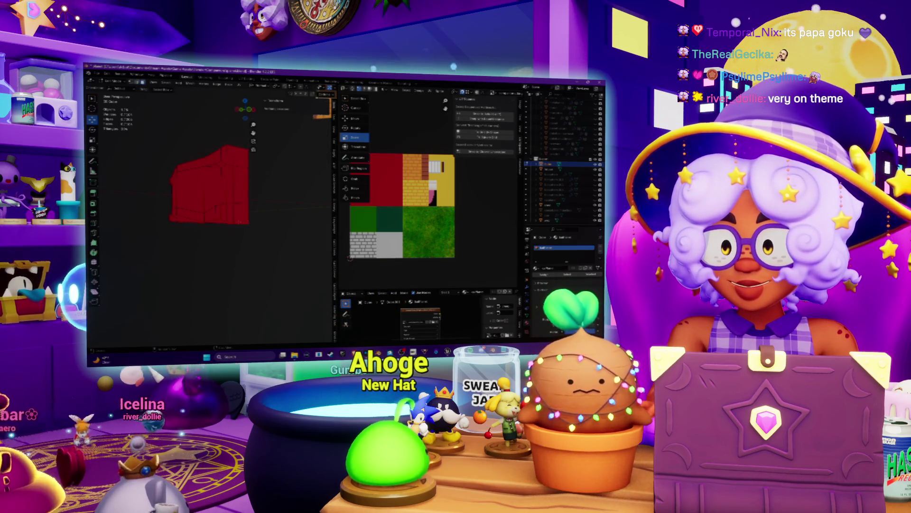
# - Select side faces of the red car body and check where their UVs land on the atlas
pyautogui.click(240, 214)
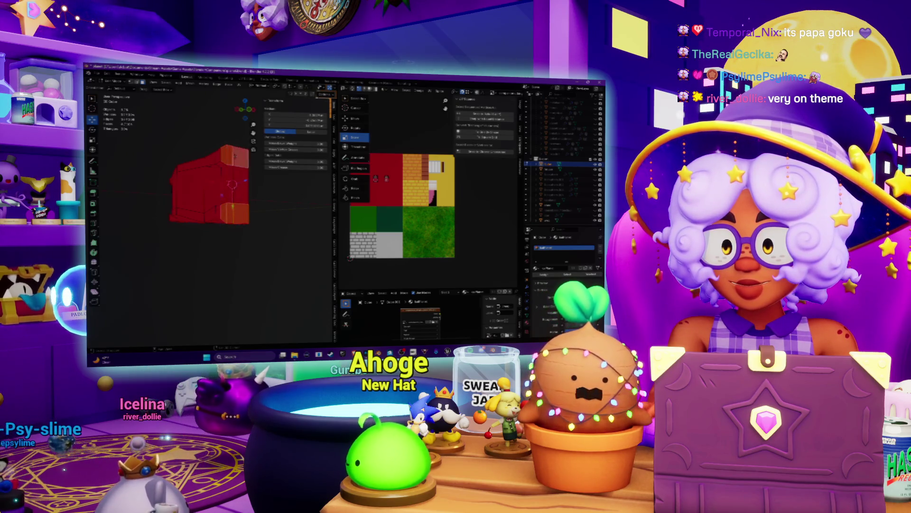
pyautogui.moveTo(400, 194); pyautogui.dragTo(419, 199, button='middle')
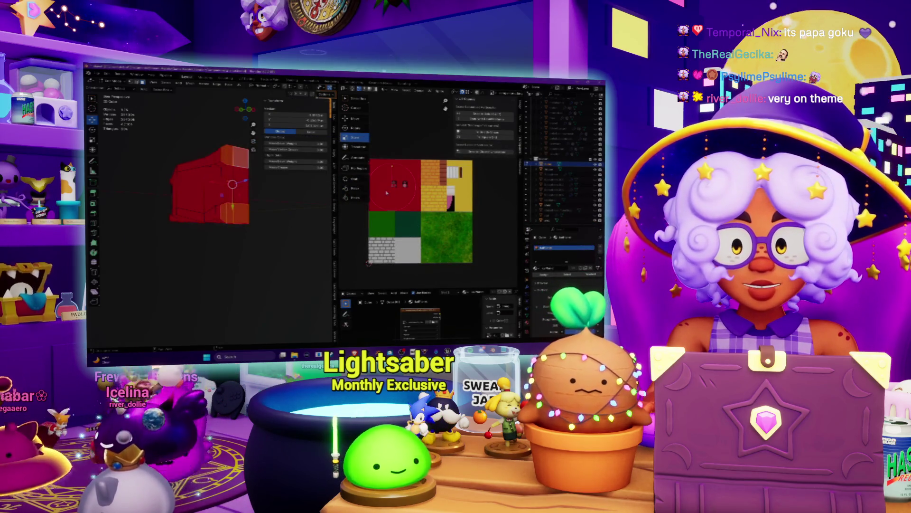
pyautogui.scroll(1, 387, 185)
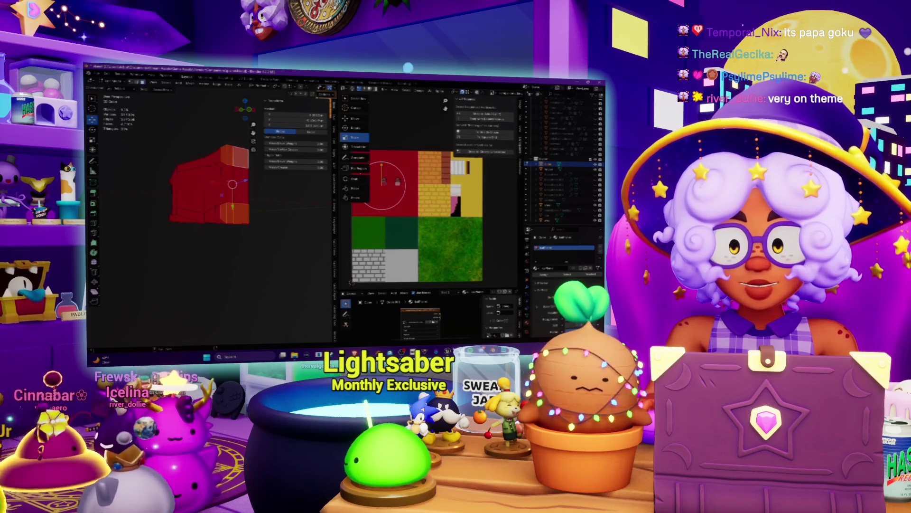
pyautogui.hotkey('alt', 'Tab')
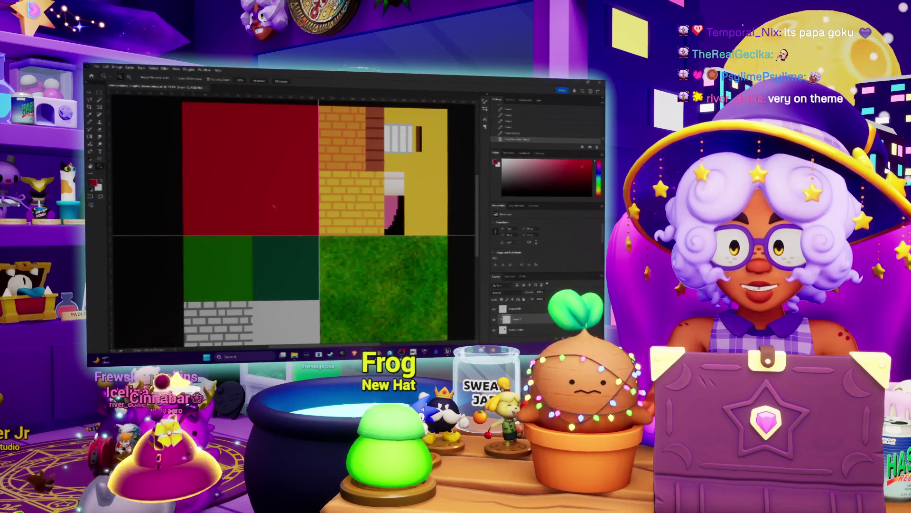
# - Zoom the atlas canvas out slightly and bring the round headlight image search results forward
pyautogui.keyDown('alt'); pyautogui.scroll(-1, 274, 206); pyautogui.keyUp('alt')
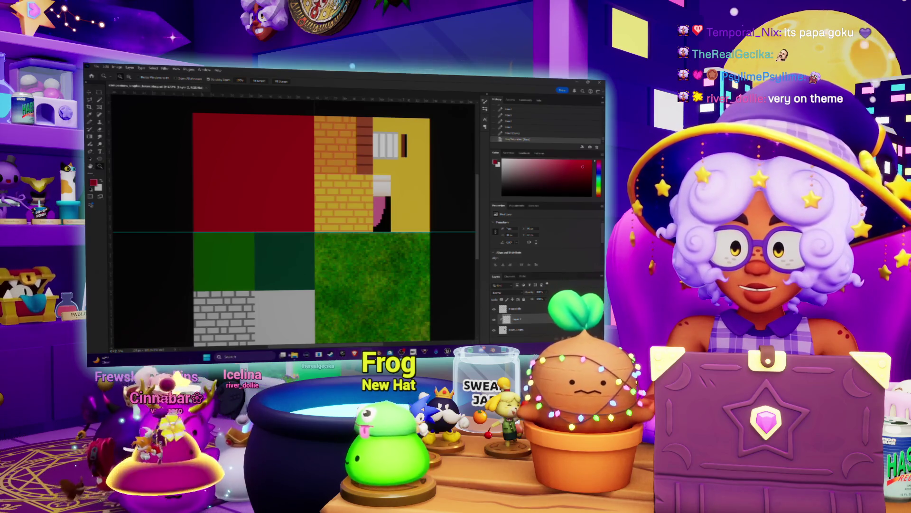
pyautogui.moveTo(402, 355)
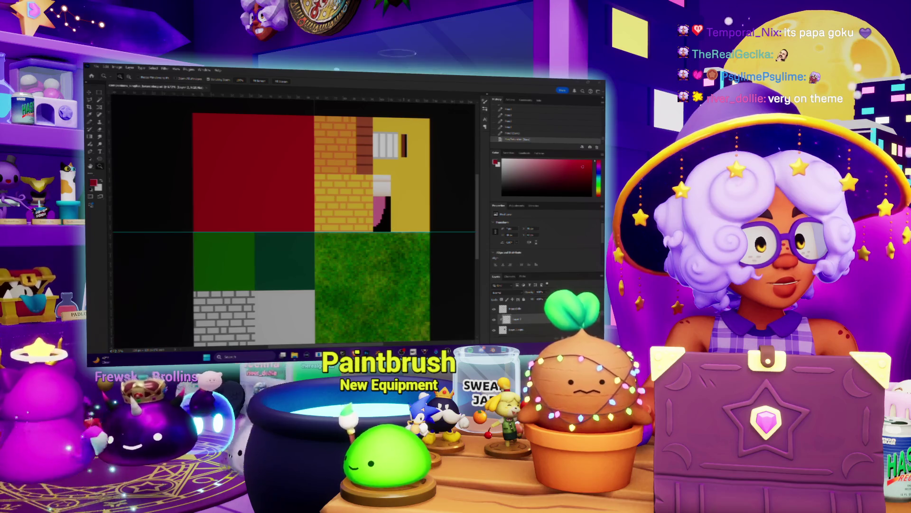
pyautogui.hotkey('alt', 'Tab')
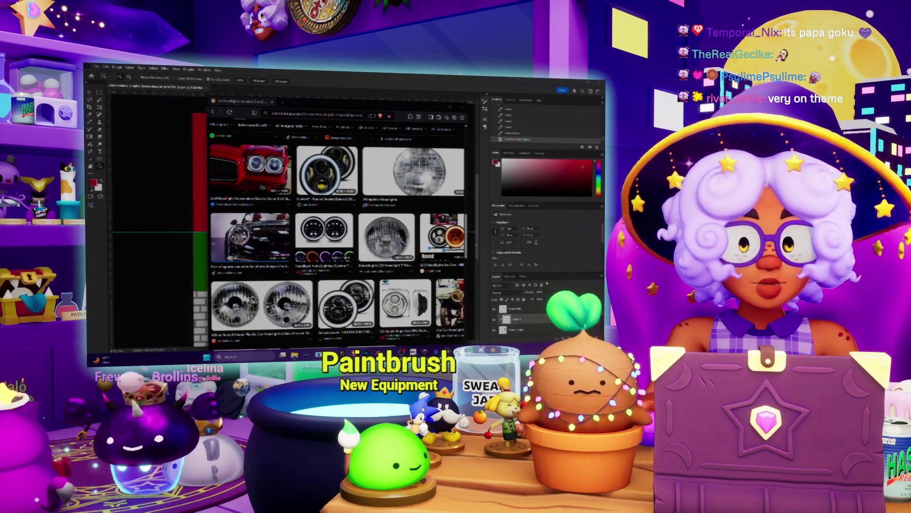
# - Maximize the browser and scroll back up through the headlight image results
pyautogui.scroll(-5, 399, 238)
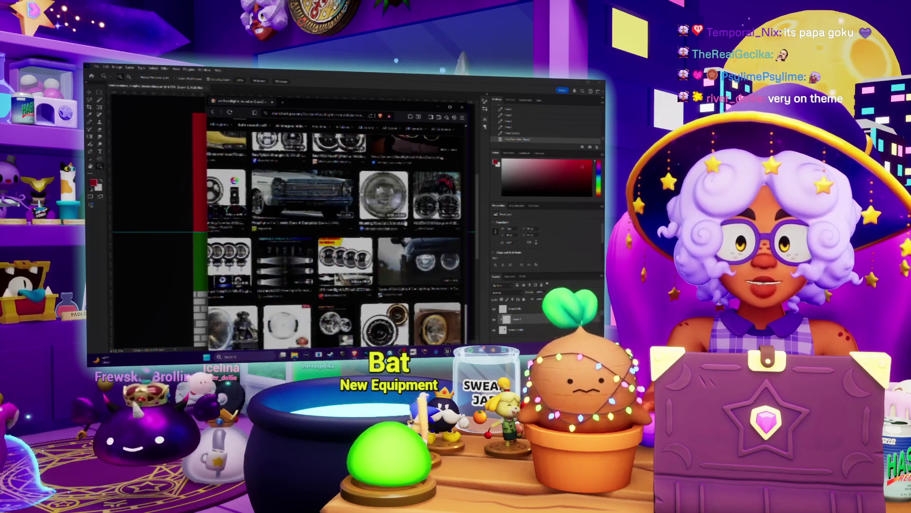
pyautogui.press('super+Up')
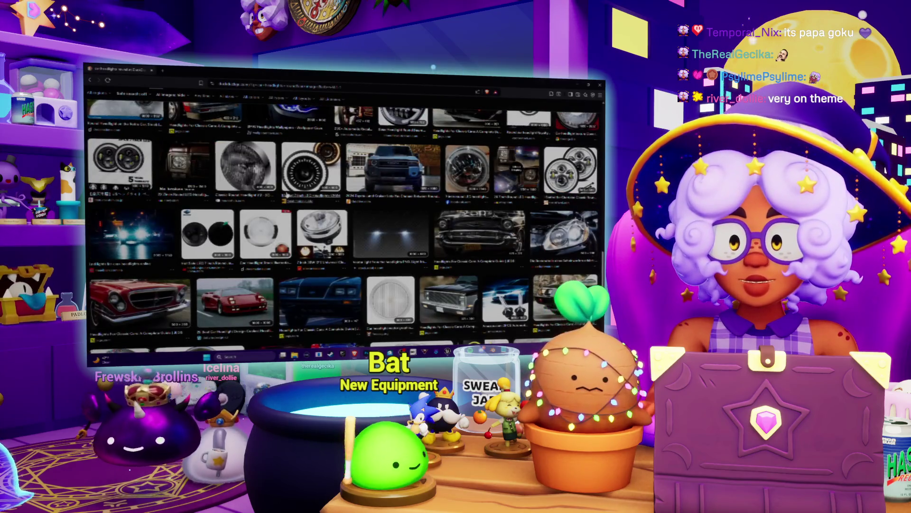
pyautogui.scroll(5, 287, 195)
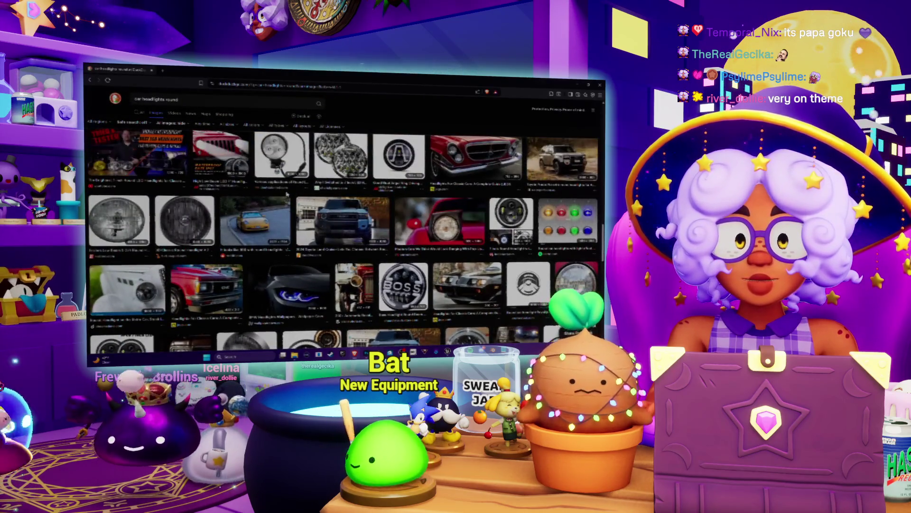
pyautogui.scroll(1, 287, 193)
pyautogui.scroll(5, 287, 193)
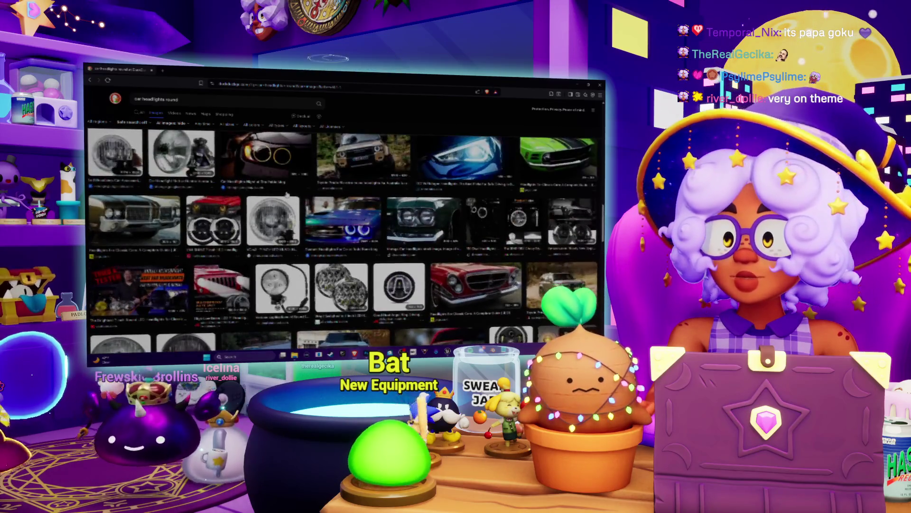
pyautogui.scroll(3, 287, 194)
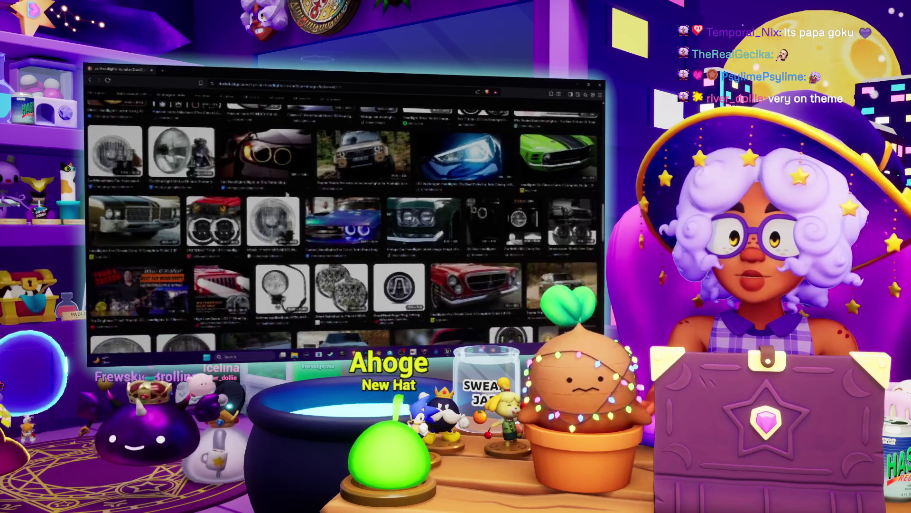
pyautogui.scroll(5, 287, 194)
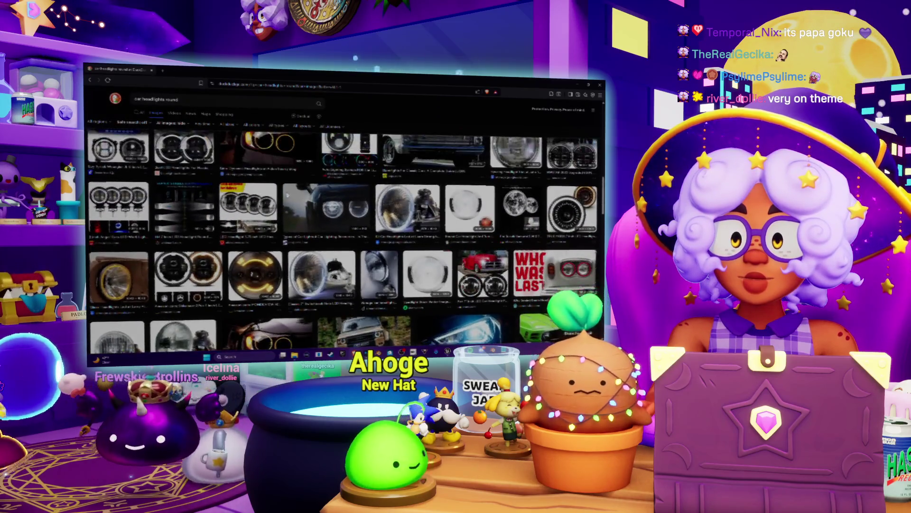
pyautogui.scroll(4, 286, 194)
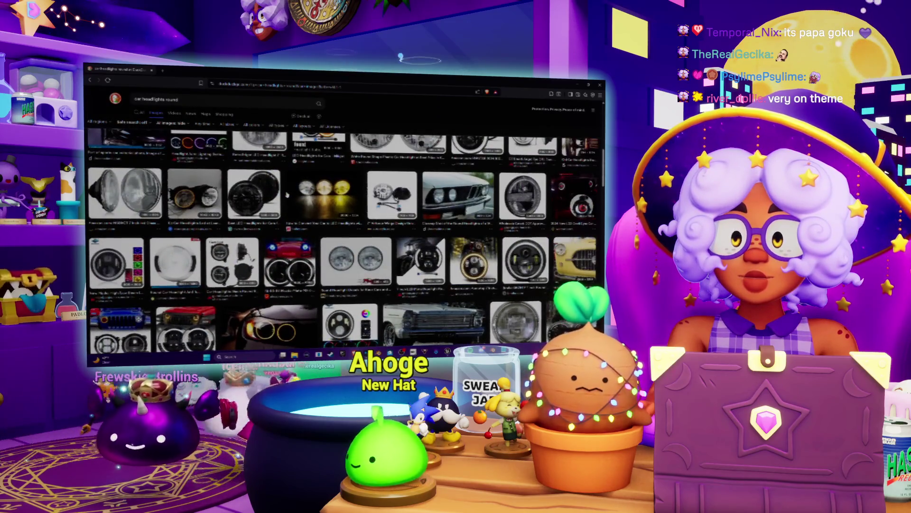
pyautogui.scroll(1, 287, 194)
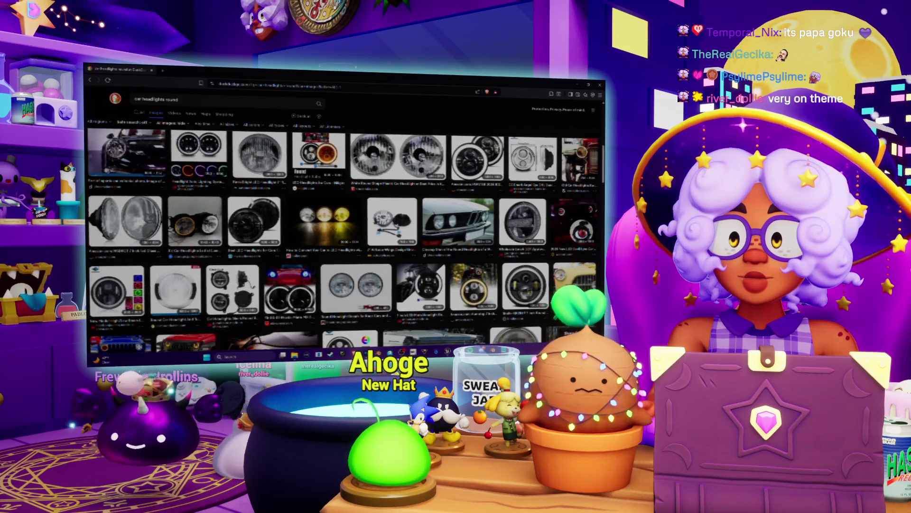
# - Open the RetroBright round headlight photo full-size and copy the image
pyautogui.click(260, 154)
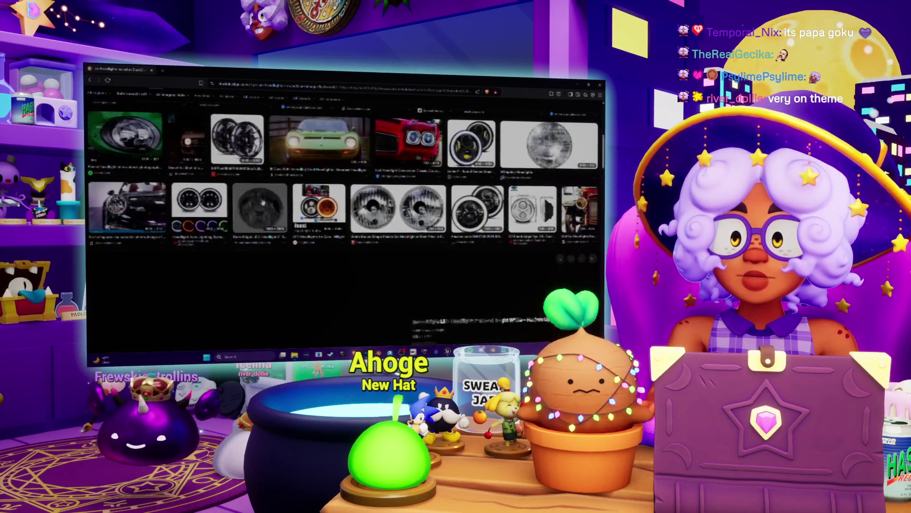
pyautogui.scroll(-2, 281, 190)
pyautogui.rightClick(281, 186)
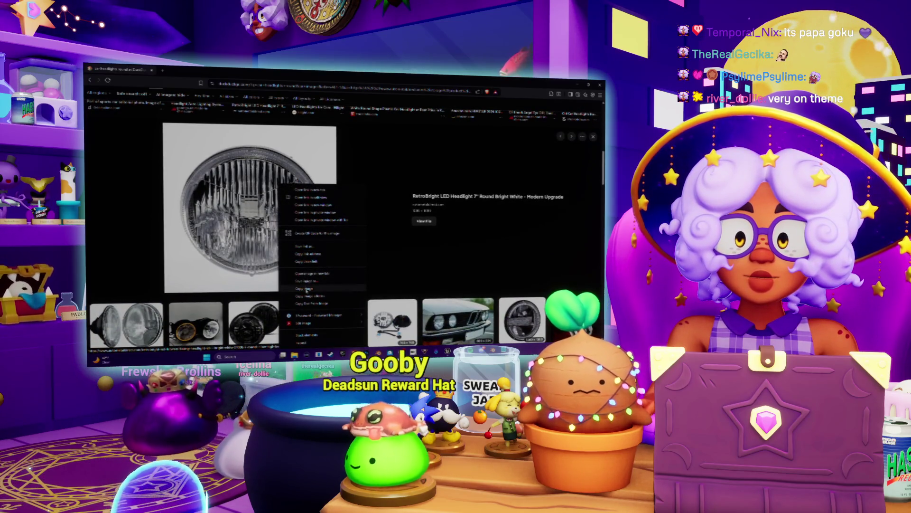
pyautogui.hotkey('alt', 'Tab')
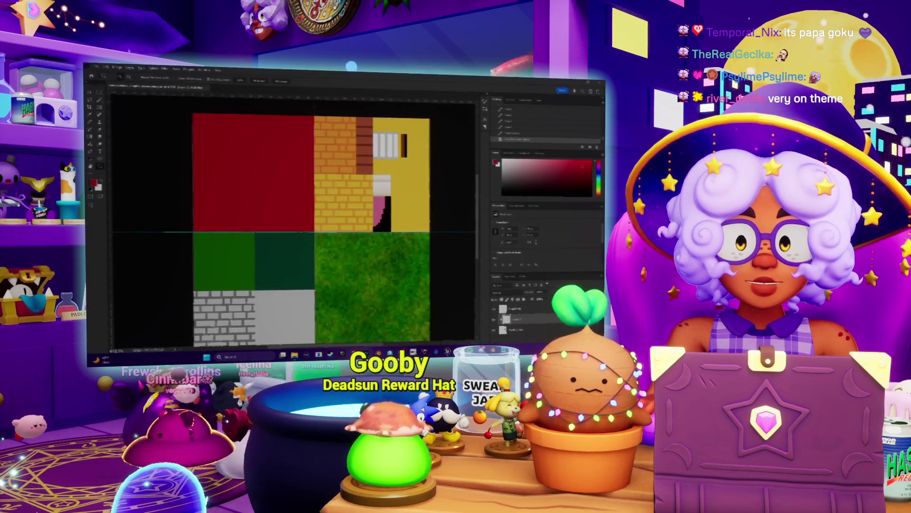
# - Paste the headlight photo onto a new atlas layer and begin shrinking it with Free Transform
pyautogui.hotkey('ctrl', 'v')
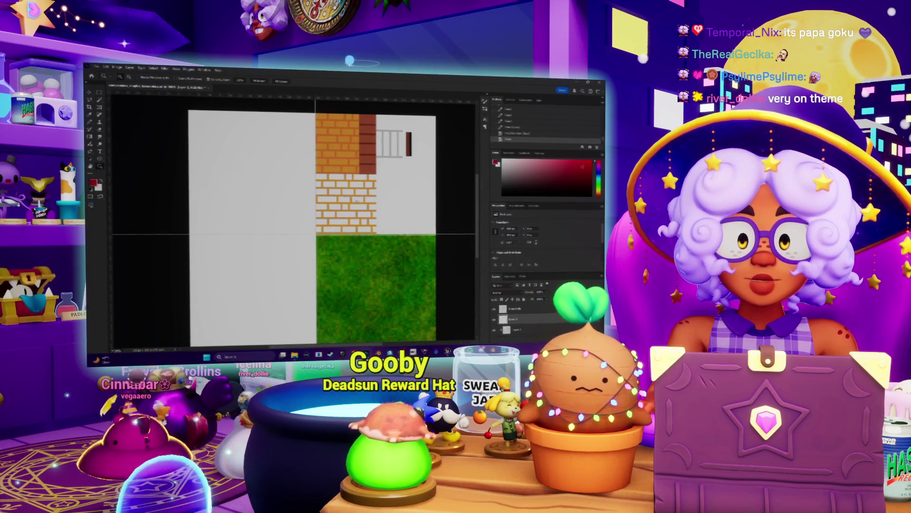
pyautogui.keyDown('alt'); pyautogui.scroll(-4, 368, 212); pyautogui.keyUp('alt')
pyautogui.press('v')
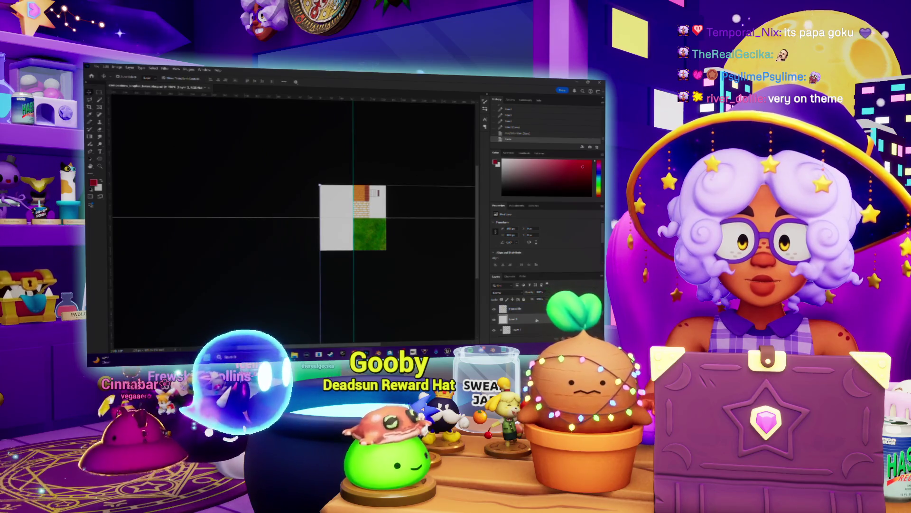
pyautogui.hotkey('ctrl', 'v')
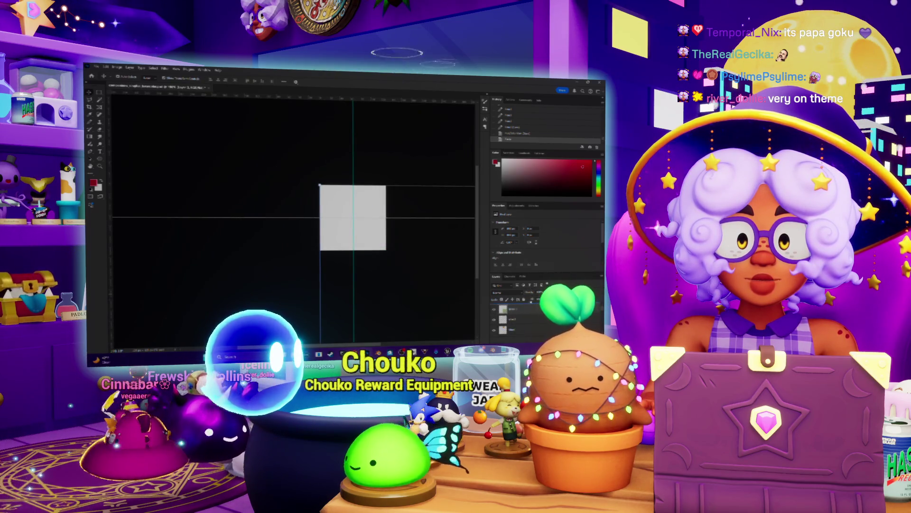
pyautogui.hotkey('ctrl', 'v')
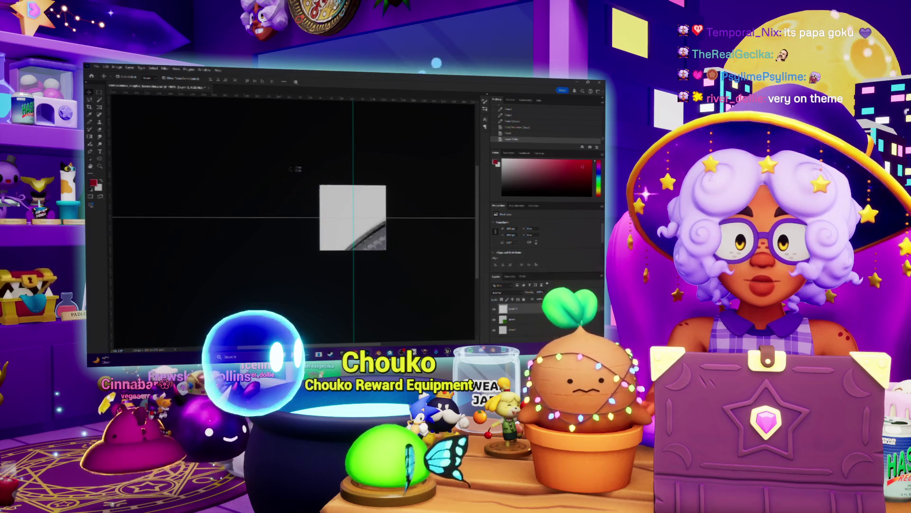
pyautogui.hotkey('ctrl', 'd')
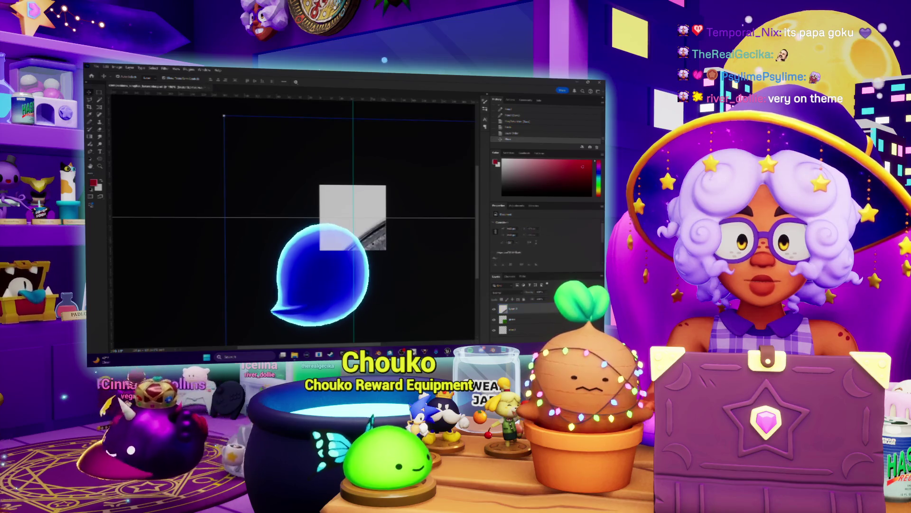
pyautogui.hotkey('ctrl', 'v')
pyautogui.hotkey('ctrl', 't')
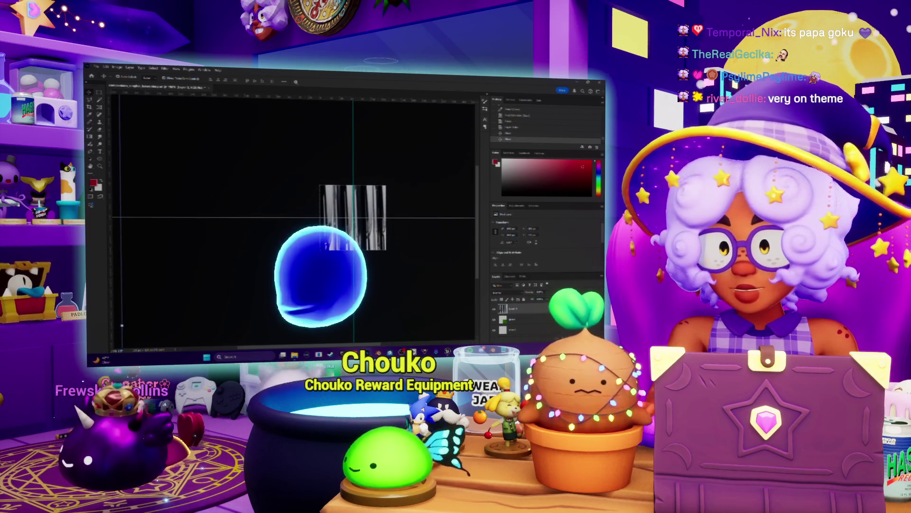
pyautogui.moveTo(119, 98)
pyautogui.mouseDown()
pyautogui.moveTo(217, 169)
pyautogui.moveTo(293, 148)
pyautogui.moveTo(164, 124)
pyautogui.moveTo(289, 257)
pyautogui.mouseUp()
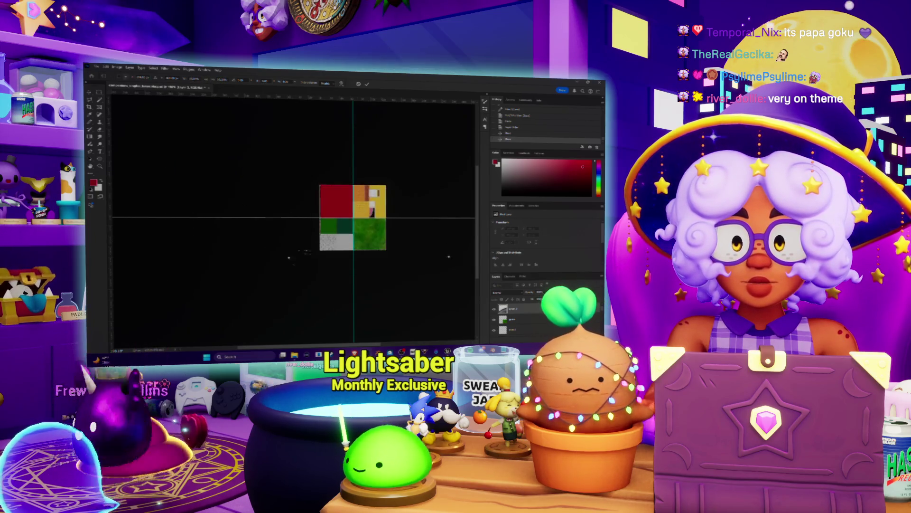
# - Scale the headlight image to roughly tile size over the atlas and commit the transform
pyautogui.moveTo(312, 295)
pyautogui.mouseDown()
pyautogui.moveTo(198, 141)
pyautogui.moveTo(342, 265)
pyautogui.mouseUp()
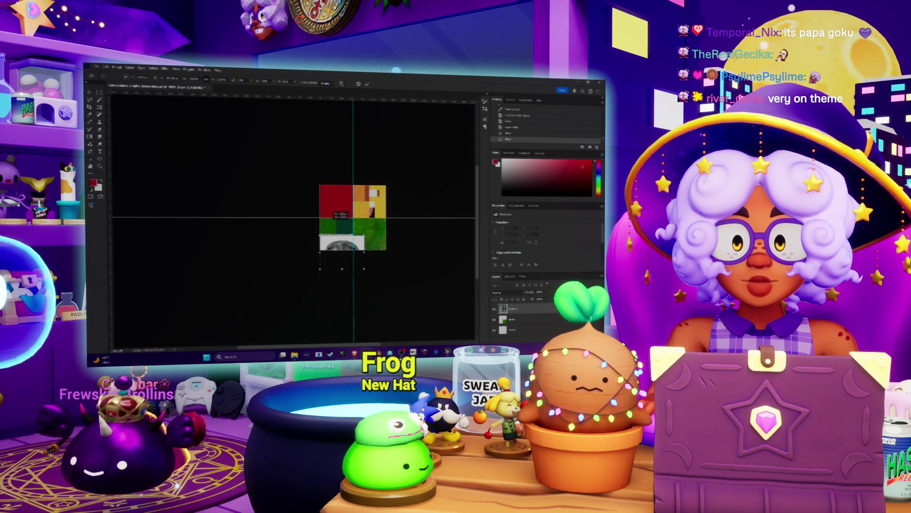
pyautogui.moveTo(351, 259); pyautogui.dragTo(364, 269)
pyautogui.moveTo(355, 287)
pyautogui.mouseDown()
pyautogui.moveTo(387, 185)
pyautogui.moveTo(449, 293)
pyautogui.moveTo(473, 146)
pyautogui.moveTo(347, 274)
pyautogui.mouseUp()
pyautogui.moveTo(431, 308); pyautogui.dragTo(351, 201)
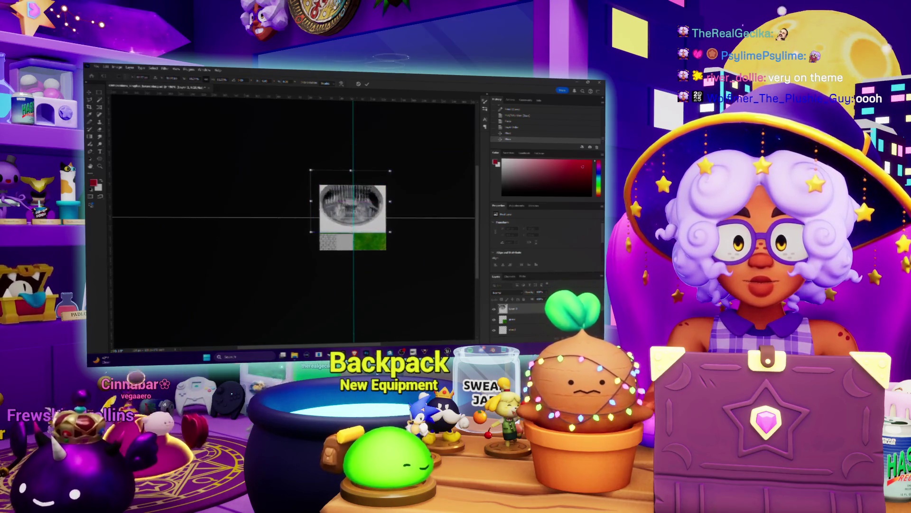
pyautogui.press('Return')
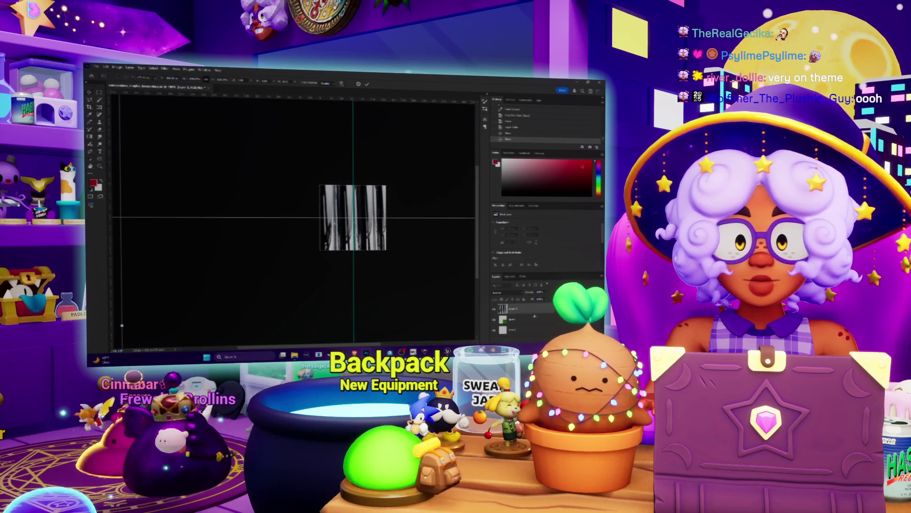
# - Drag the grey round image layer into the top-left atlas tile
pyautogui.moveTo(263, 197); pyautogui.dragTo(368, 233)
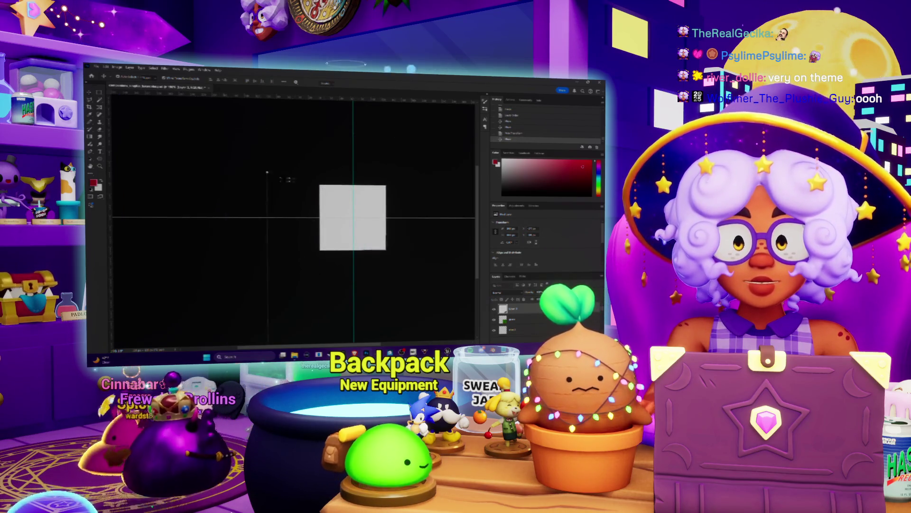
pyautogui.moveTo(284, 179); pyautogui.dragTo(372, 288)
pyautogui.moveTo(337, 242); pyautogui.dragTo(257, 165)
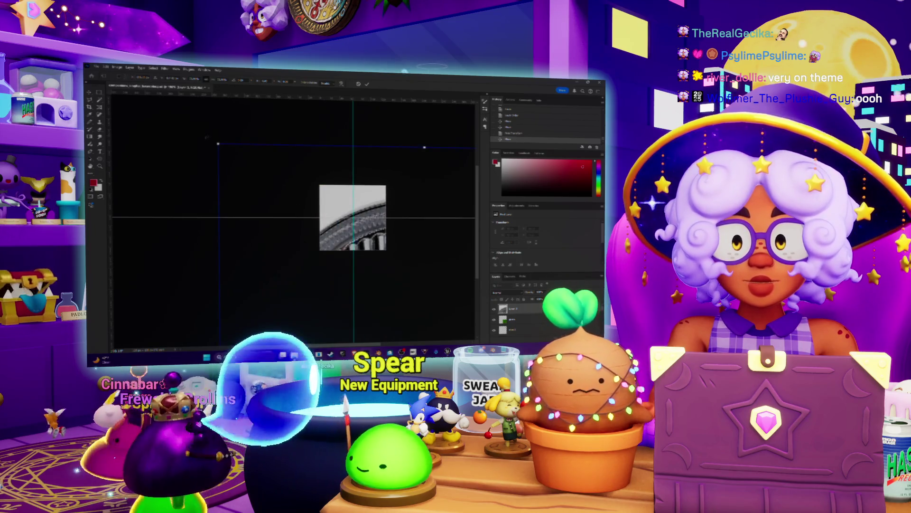
pyautogui.moveTo(206, 137); pyautogui.dragTo(285, 215)
pyautogui.moveTo(375, 209)
pyautogui.mouseDown()
pyautogui.moveTo(361, 195)
pyautogui.moveTo(362, 180)
pyautogui.moveTo(334, 190)
pyautogui.moveTo(372, 216)
pyautogui.moveTo(347, 200)
pyautogui.mouseUp()
# - Fine-tune the grey image's position while zoomed, then send its layer beneath the red area
pyautogui.press('z')
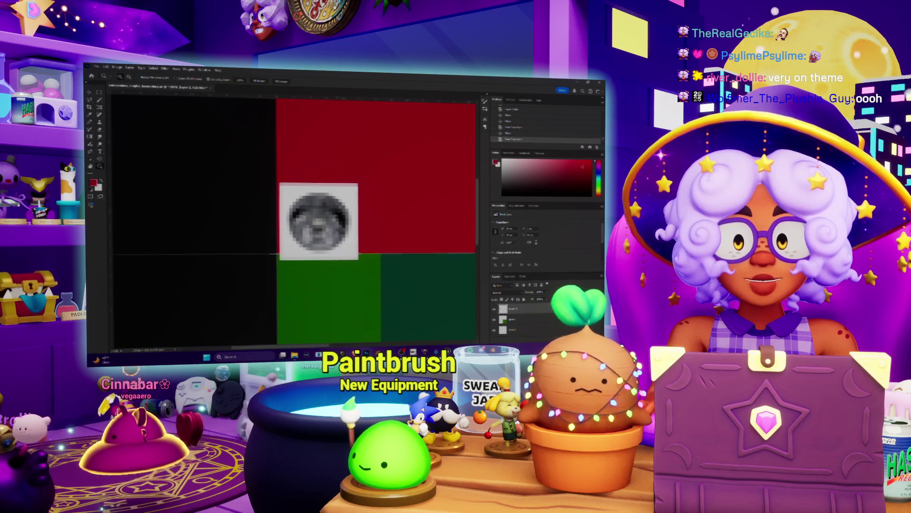
pyautogui.press('v')
pyautogui.moveTo(344, 197); pyautogui.dragTo(340, 201)
pyautogui.press('z')
pyautogui.keyDown('alt'); pyautogui.click(365, 198); pyautogui.keyUp('alt')
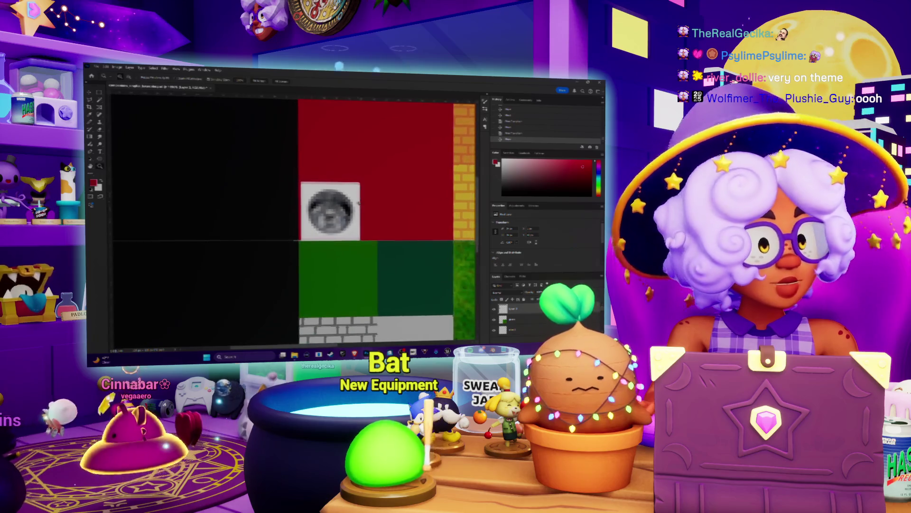
pyautogui.moveTo(349, 213); pyautogui.dragTo(374, 203)
pyautogui.hotkey('ctrl', '[')
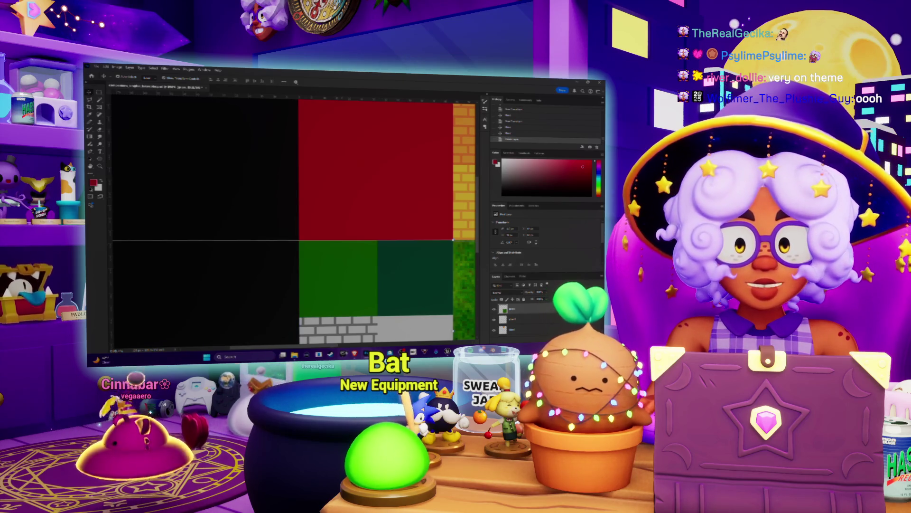
pyautogui.hotkey('alt', 'Tab')
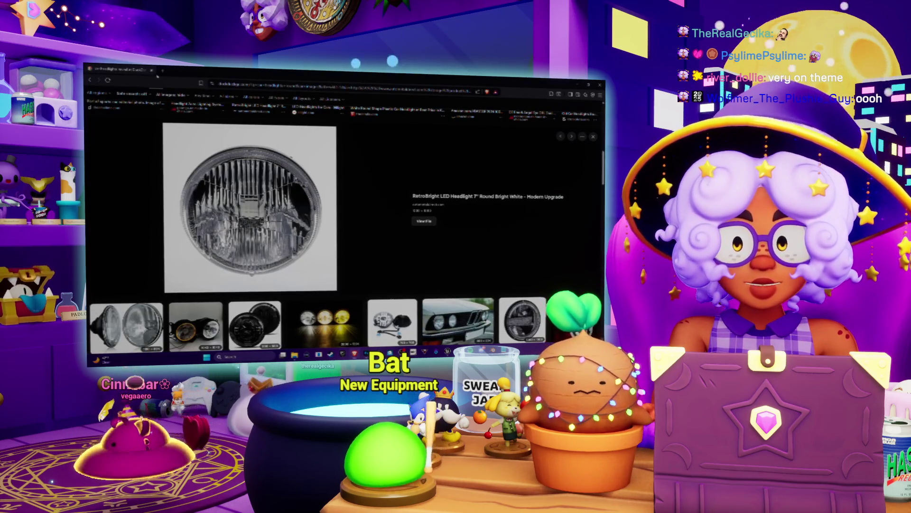
# - Search images for 'king kai car' in a new tab and preview the blue-car result
pyautogui.click(162, 72)
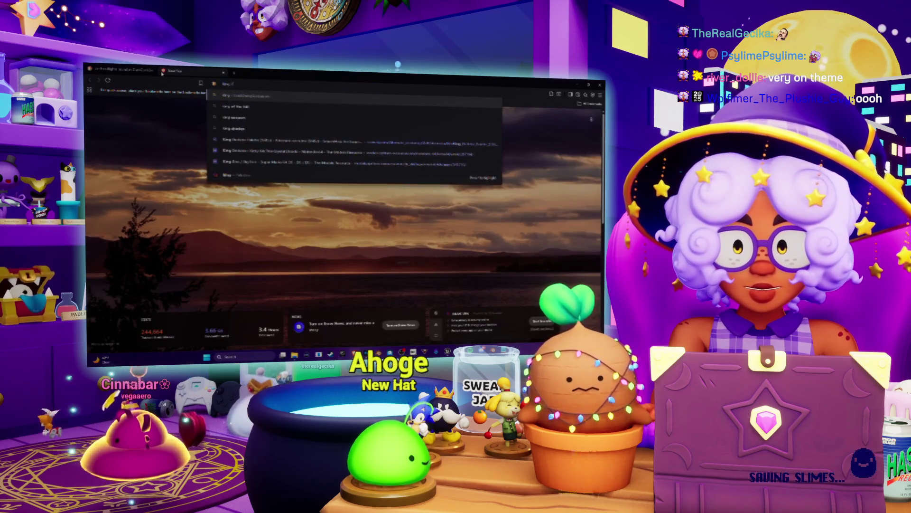
pyautogui.press('Return')
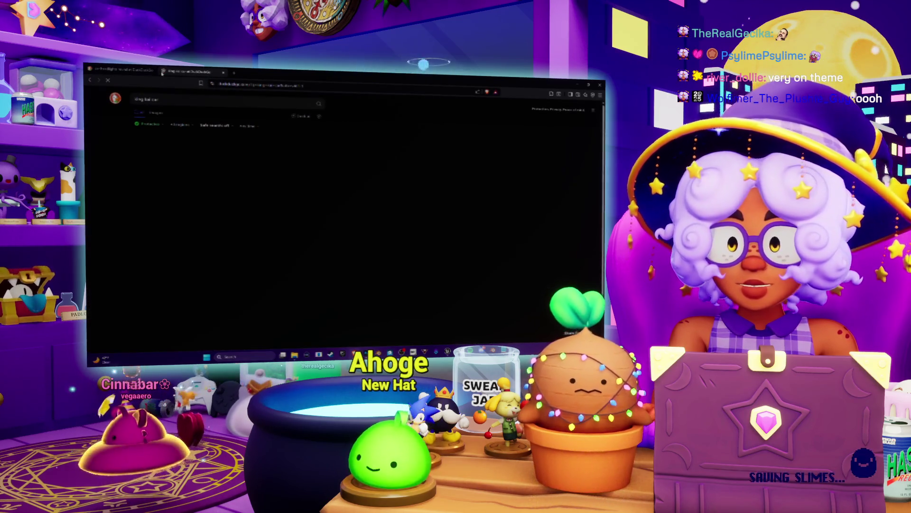
pyautogui.click(158, 115)
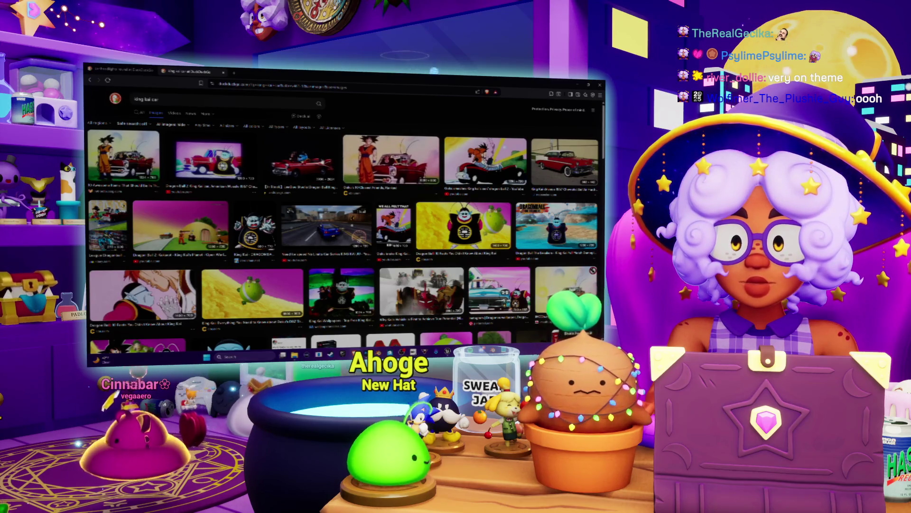
pyautogui.scroll(-3, 316, 162)
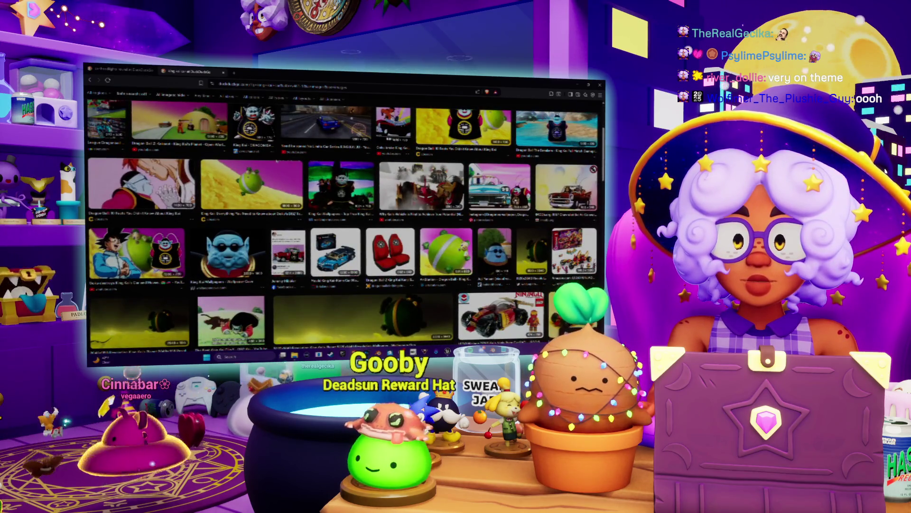
pyautogui.click(500, 185)
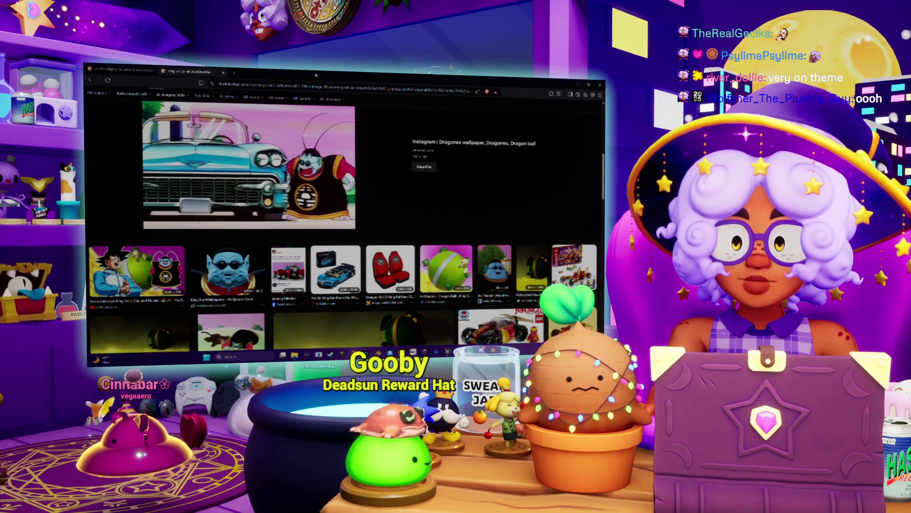
pyautogui.scroll(-10, 276, 163)
pyautogui.scroll(-5, 276, 162)
pyautogui.scroll(5, 274, 162)
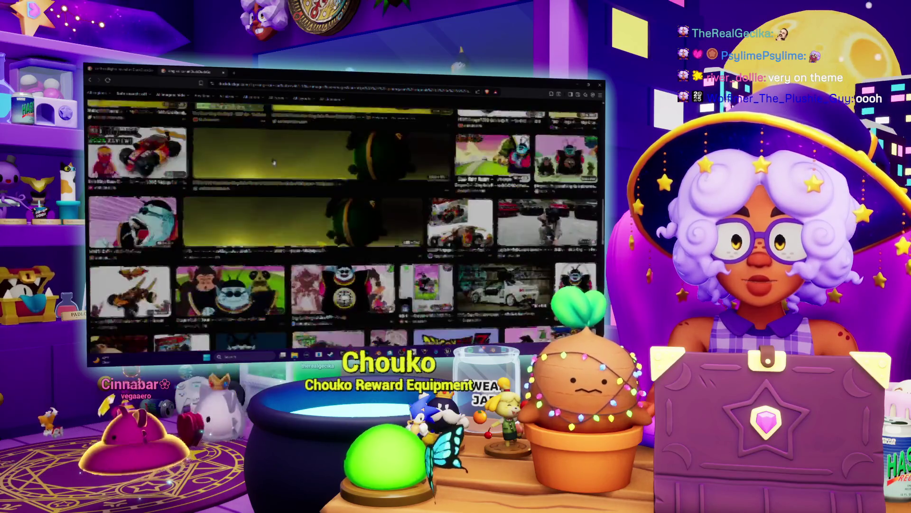
pyautogui.scroll(15, 274, 162)
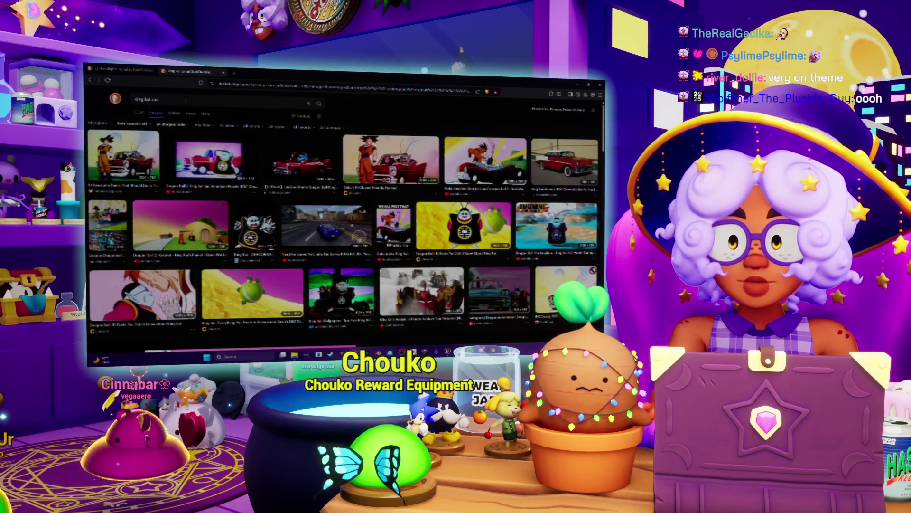
# - Replace the query and search images for 'classic car headlamp'
pyautogui.click(152, 99)
pyautogui.write('classic')
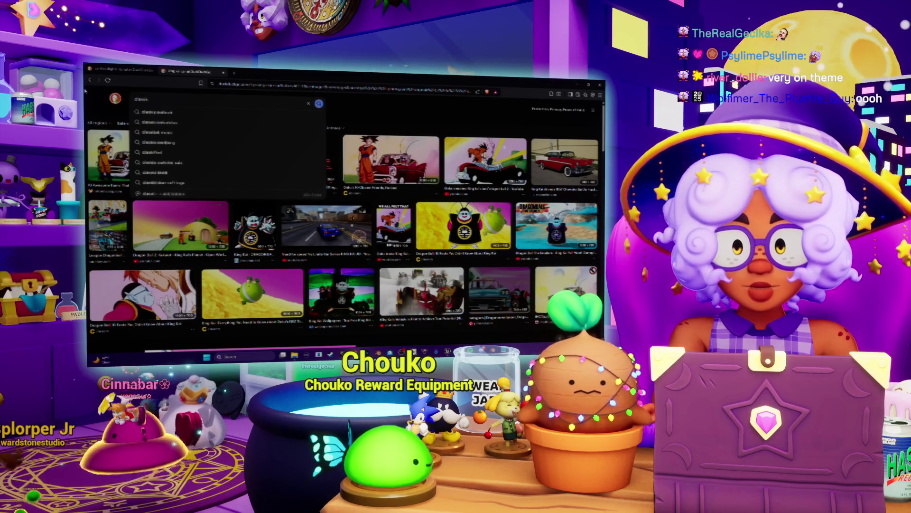
pyautogui.write('lamp')
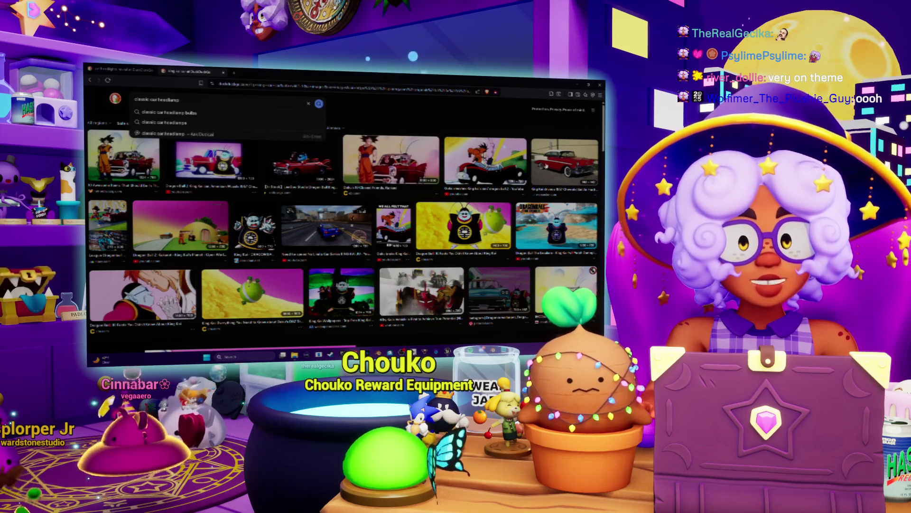
pyautogui.click(565, 162)
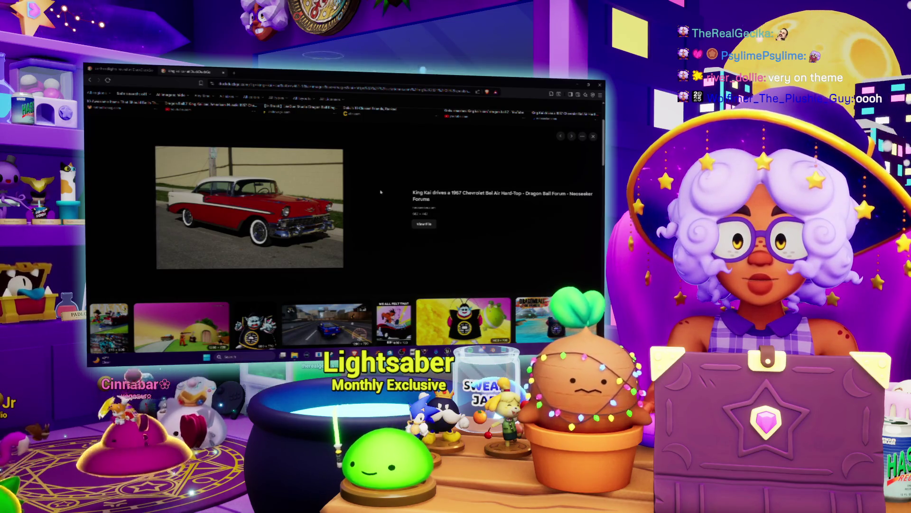
pyautogui.scroll(3, 381, 192)
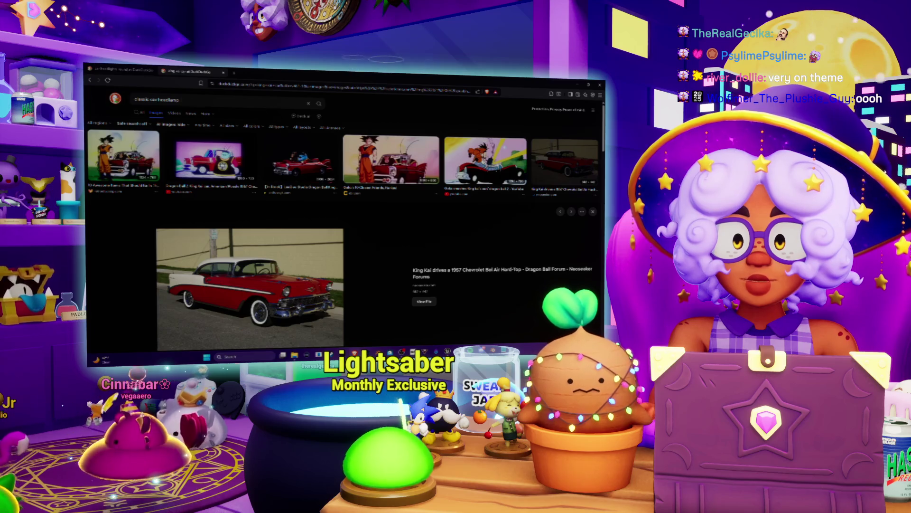
pyautogui.click(215, 102)
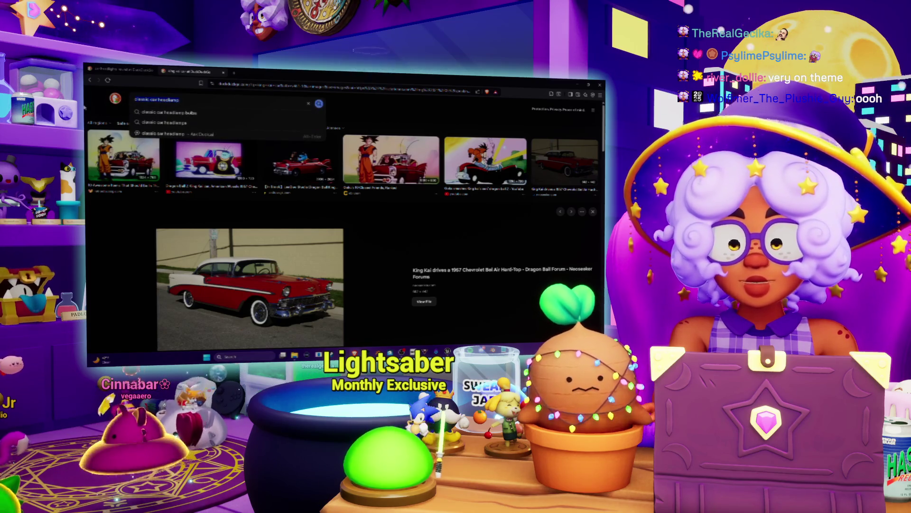
pyautogui.press('Return')
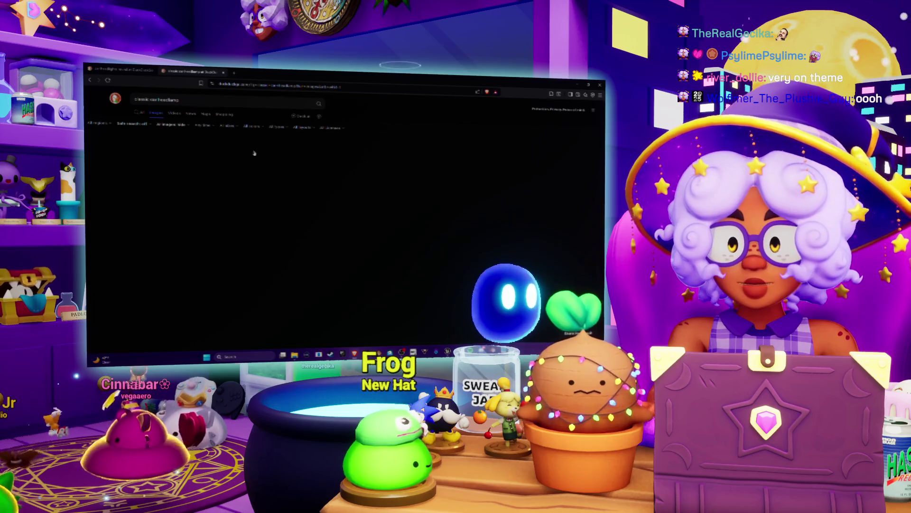
# - Refine the search to 'classic car headlamp texture' and scroll through the results
pyautogui.click(203, 100)
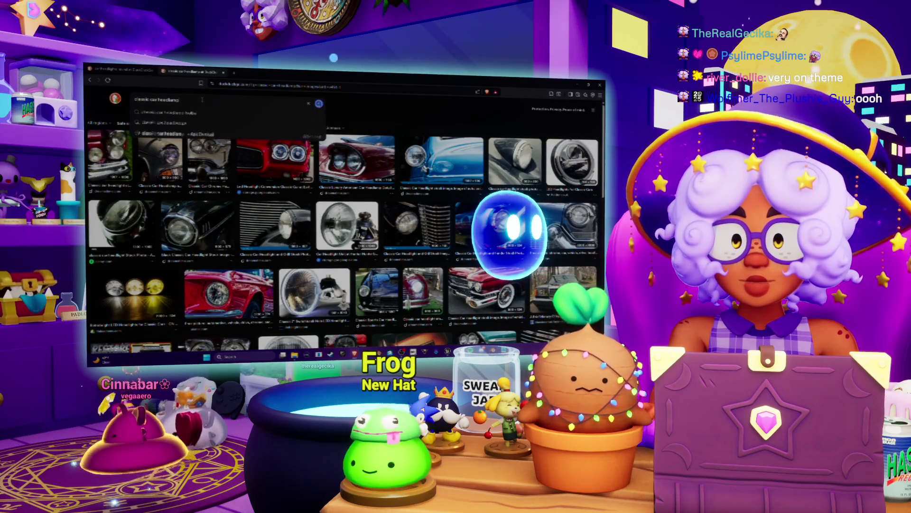
pyautogui.write(' texture')
pyautogui.press('Return')
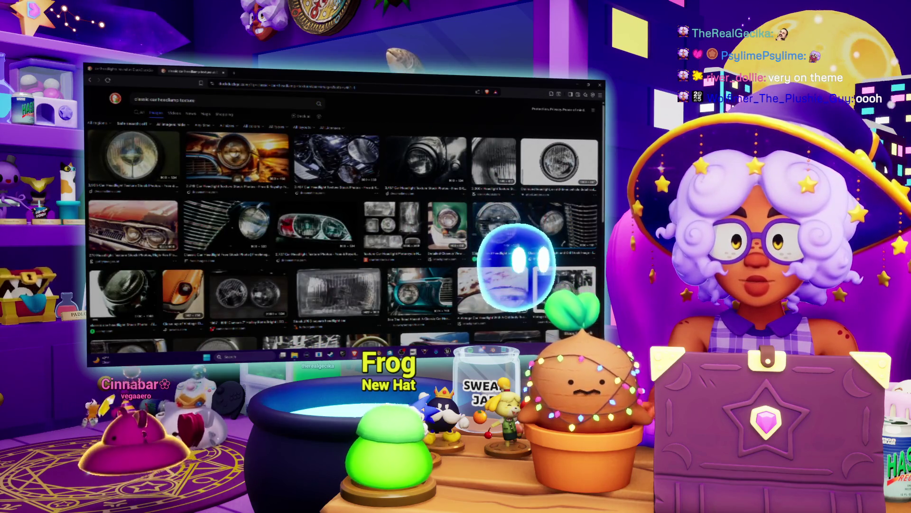
pyautogui.scroll(-2, 344, 214)
pyautogui.scroll(-10, 344, 213)
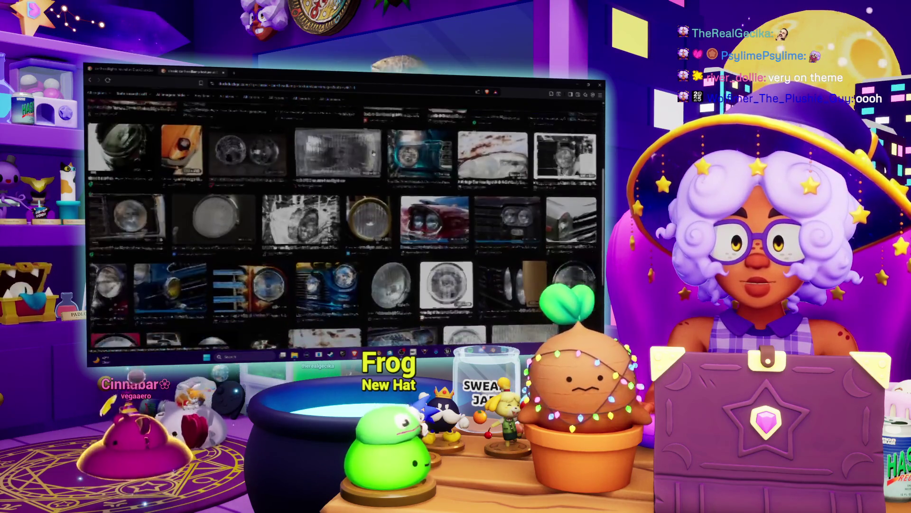
pyautogui.scroll(-5, 358, 300)
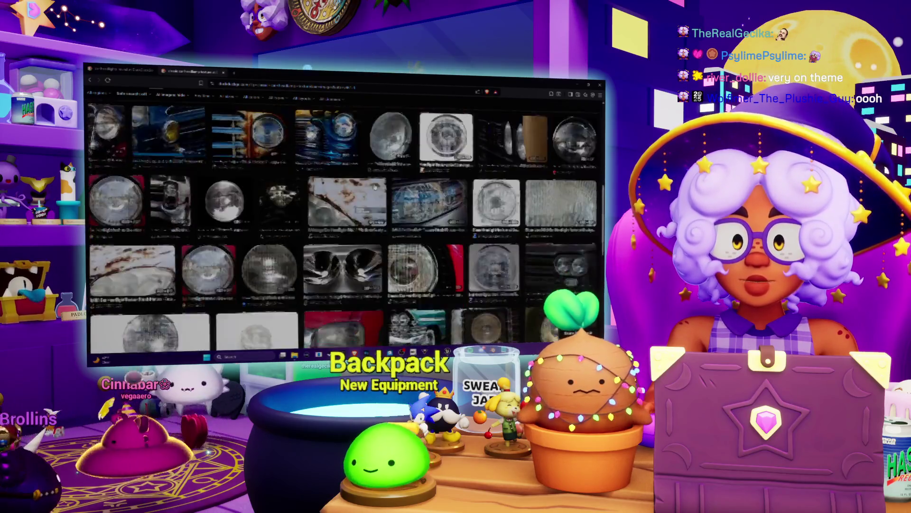
pyautogui.scroll(-10, 370, 187)
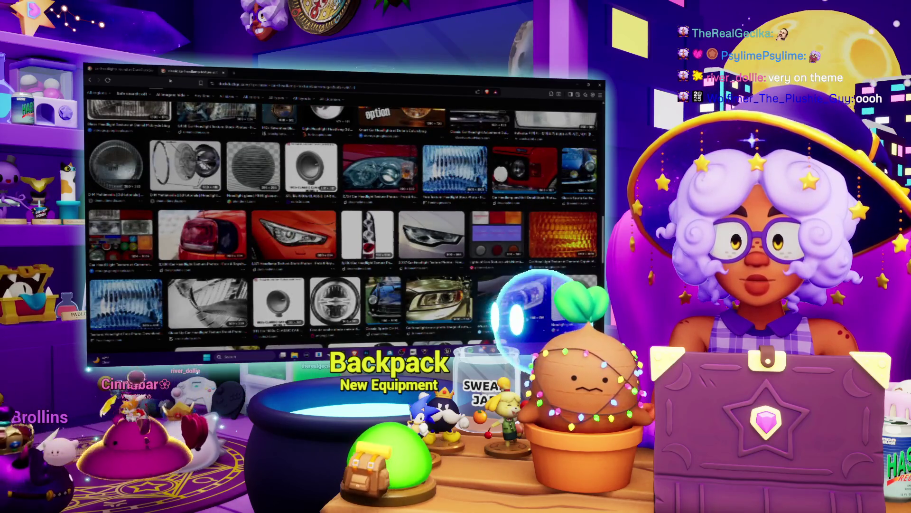
pyautogui.hotkey('ctrl', 't')
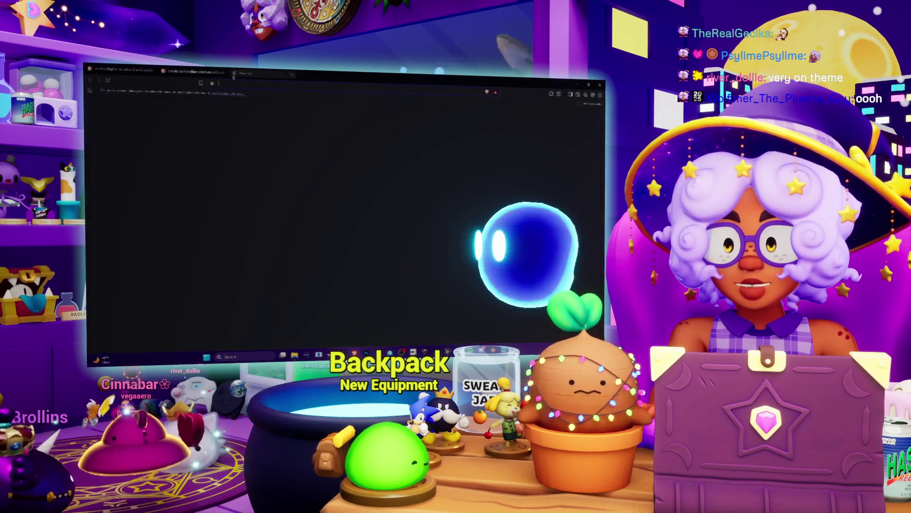
# - Go to The Models Resource and preview the Wario Car and Enzo's Car model pages
pyautogui.write('models')
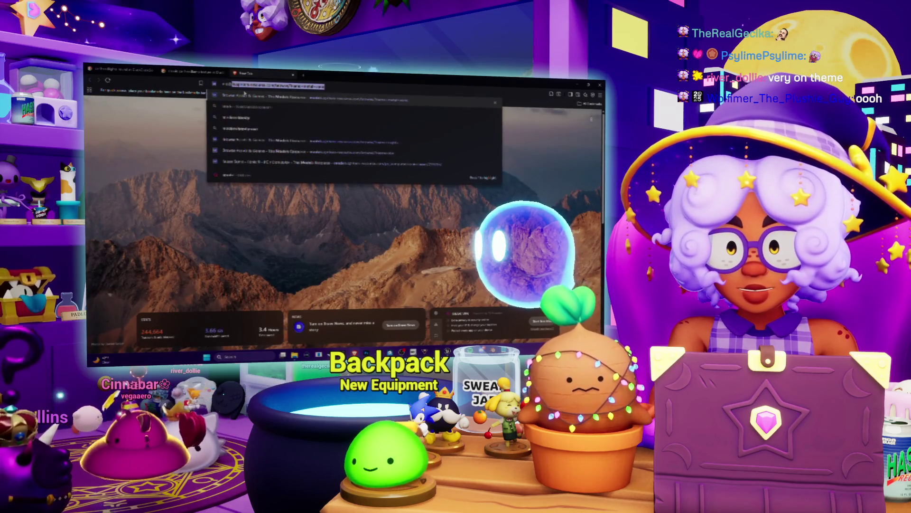
pyautogui.press('Return')
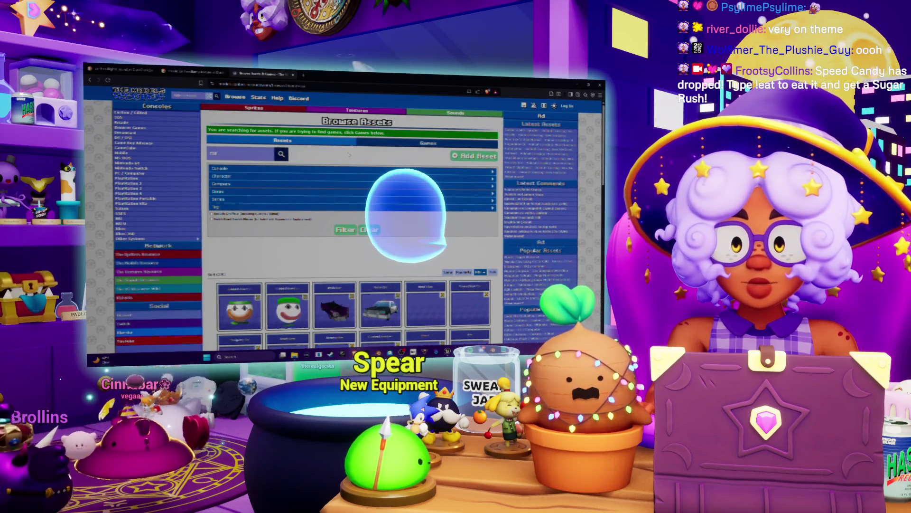
pyautogui.scroll(-3, 333, 188)
pyautogui.click(324, 226)
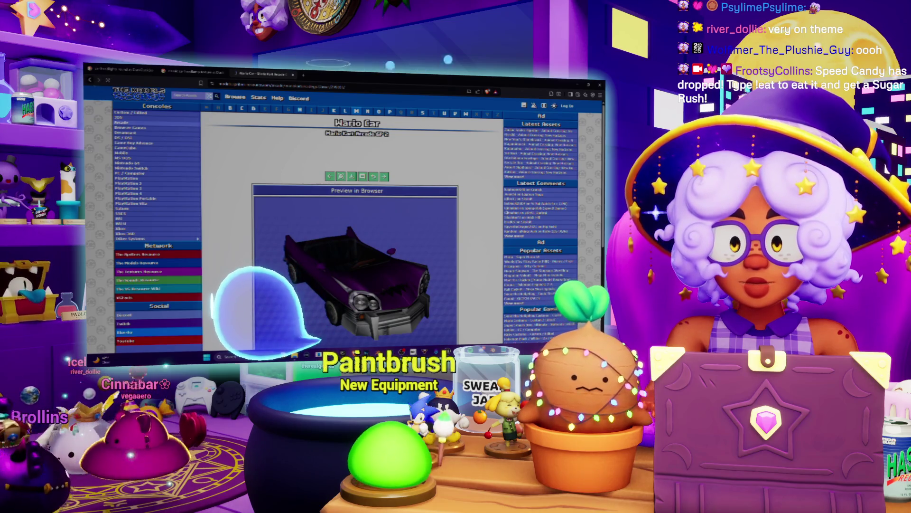
pyautogui.hotkey('alt', 'Left')
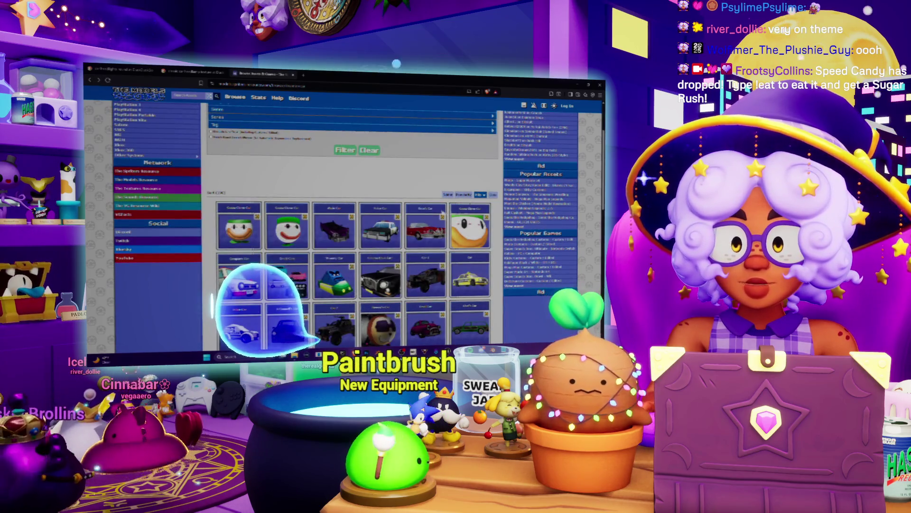
pyautogui.click(442, 212)
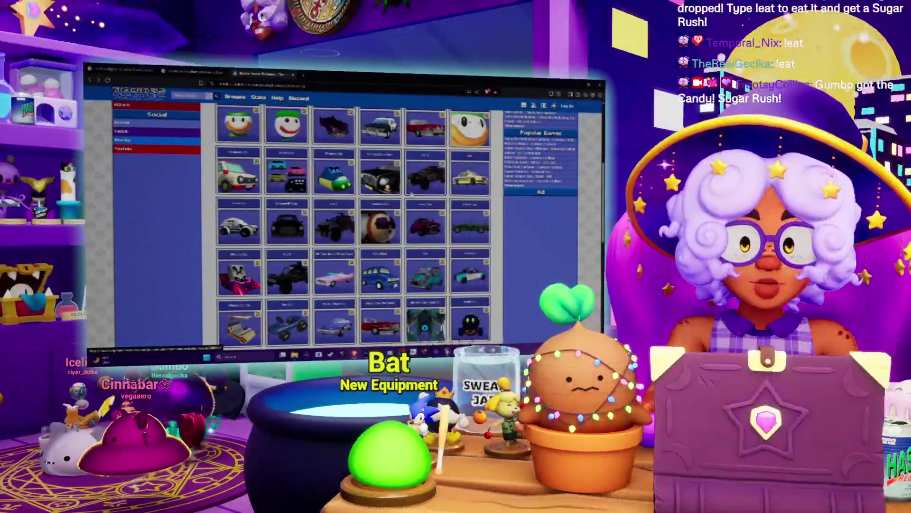
pyautogui.scroll(-3, 411, 194)
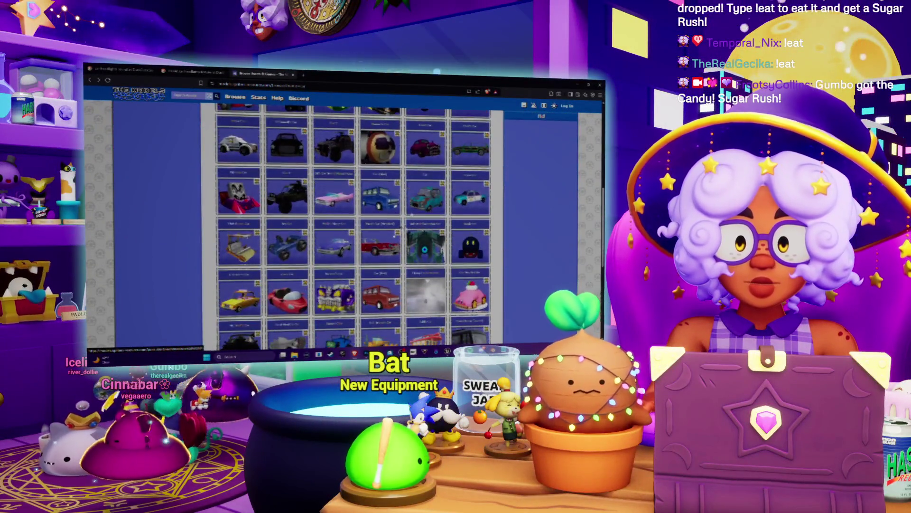
pyautogui.click(381, 243)
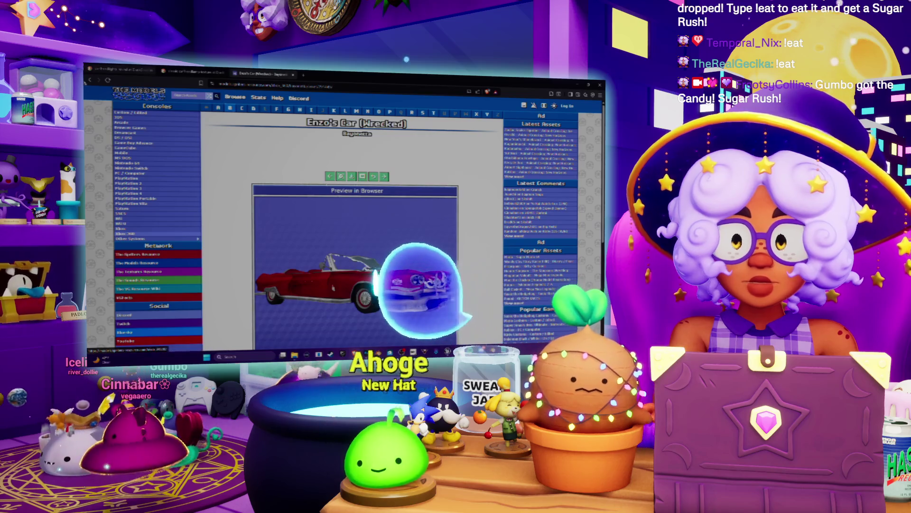
pyautogui.hotkey('alt', 'Left')
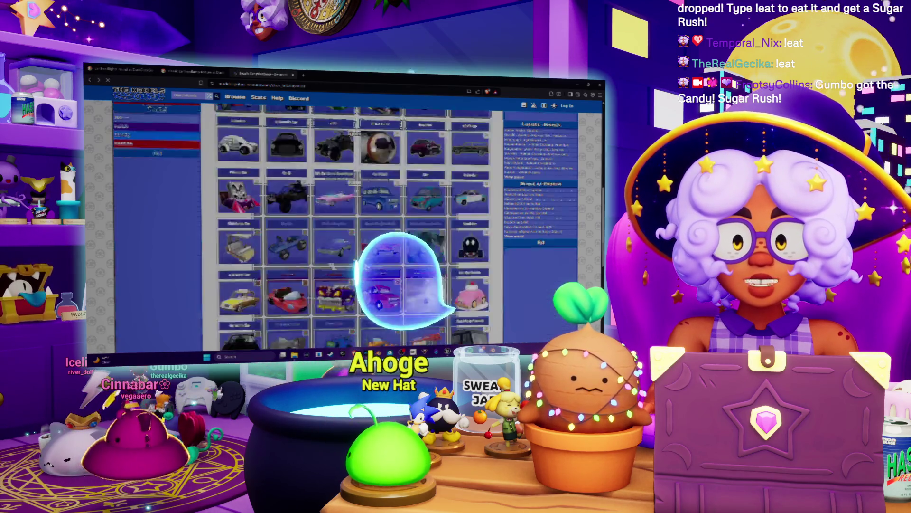
# - Check the pink convertible, then open the red convertible's 'Car (Coconut Mall)' asset page
pyautogui.scroll(-3, 326, 203)
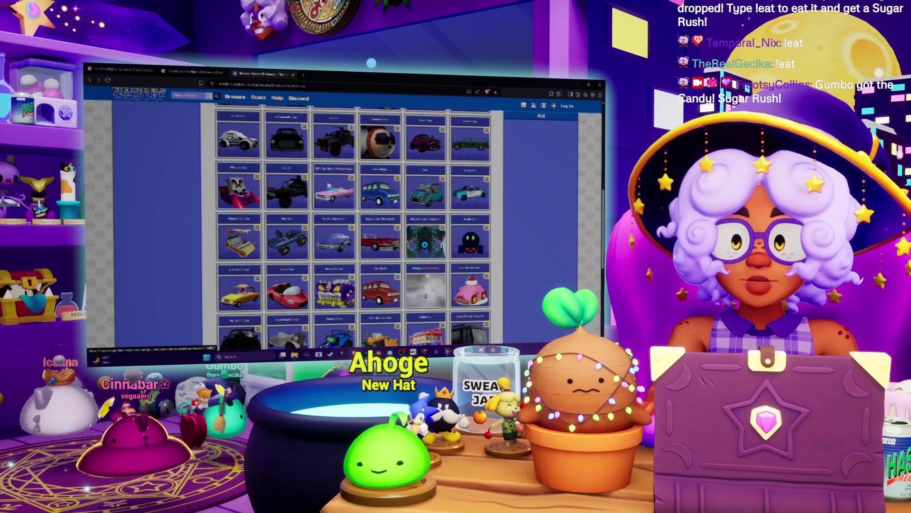
pyautogui.click(328, 185)
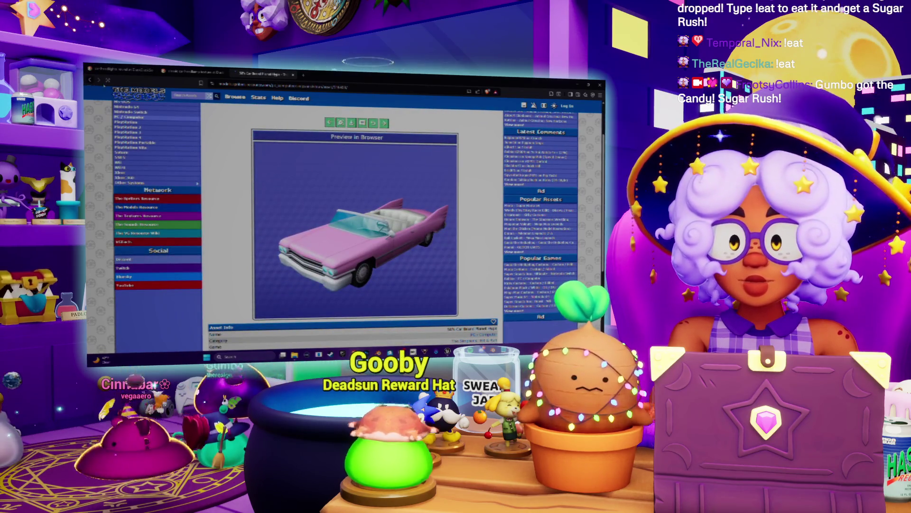
pyautogui.hotkey('alt', 'Left')
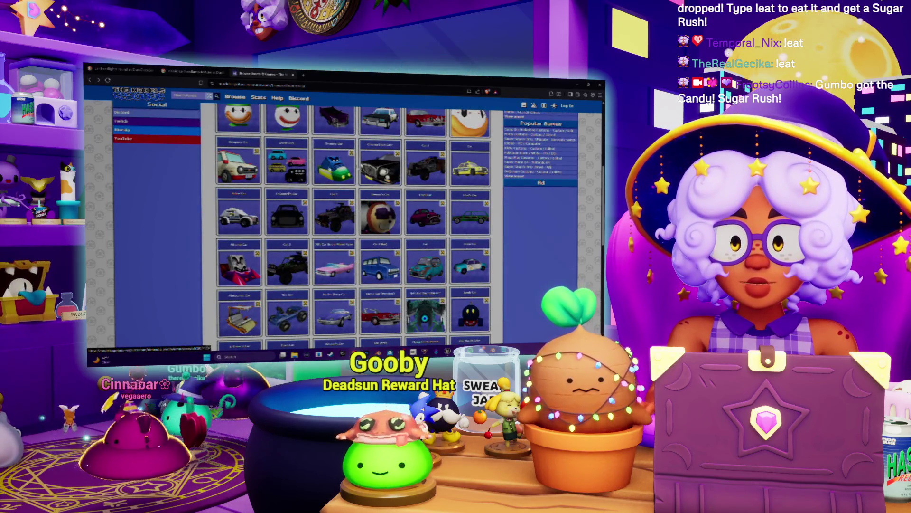
pyautogui.scroll(-5, 294, 175)
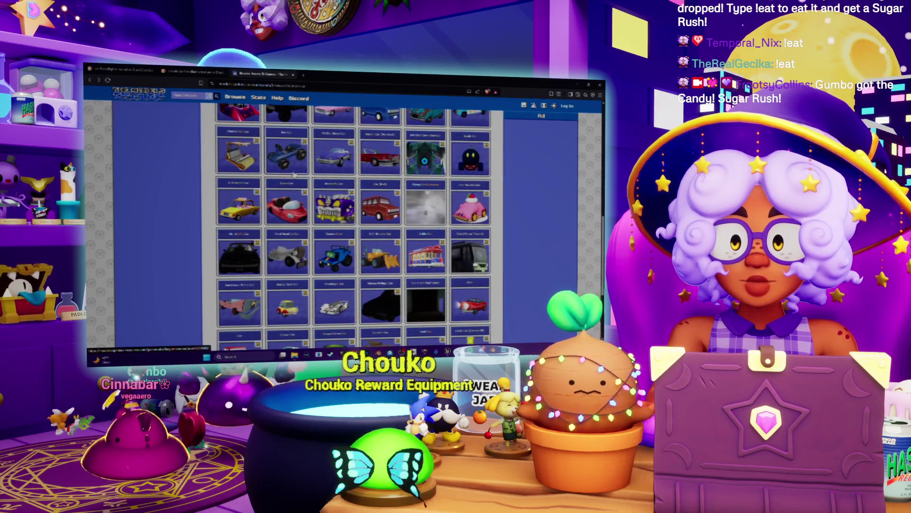
pyautogui.scroll(-2, 294, 175)
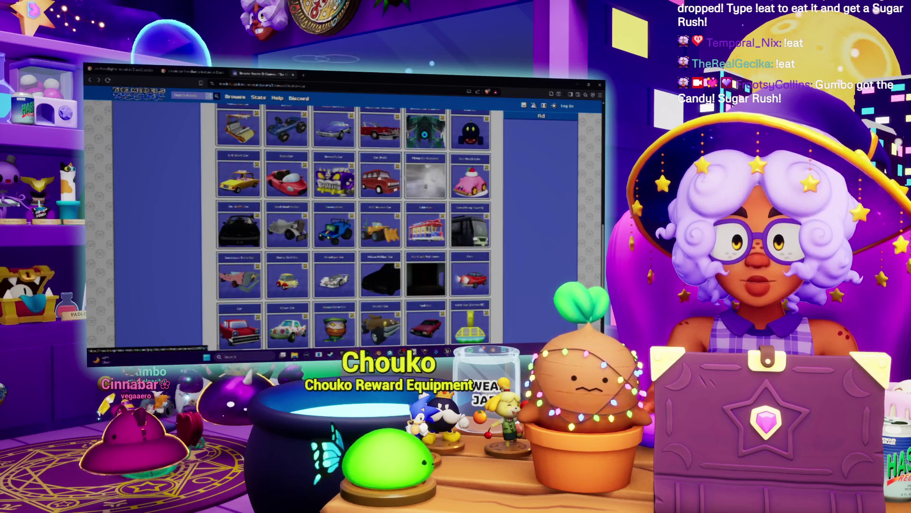
pyautogui.scroll(-3, 378, 179)
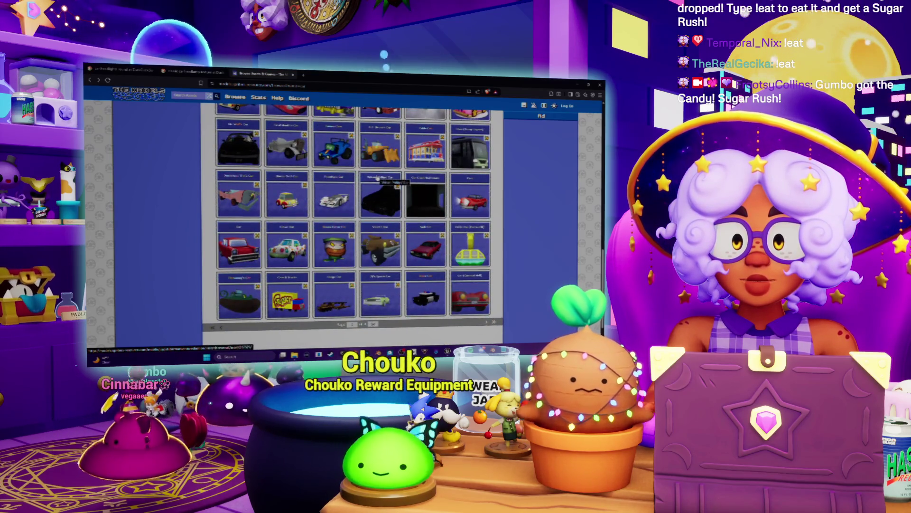
pyautogui.scroll(-1, 378, 179)
pyautogui.click(470, 273)
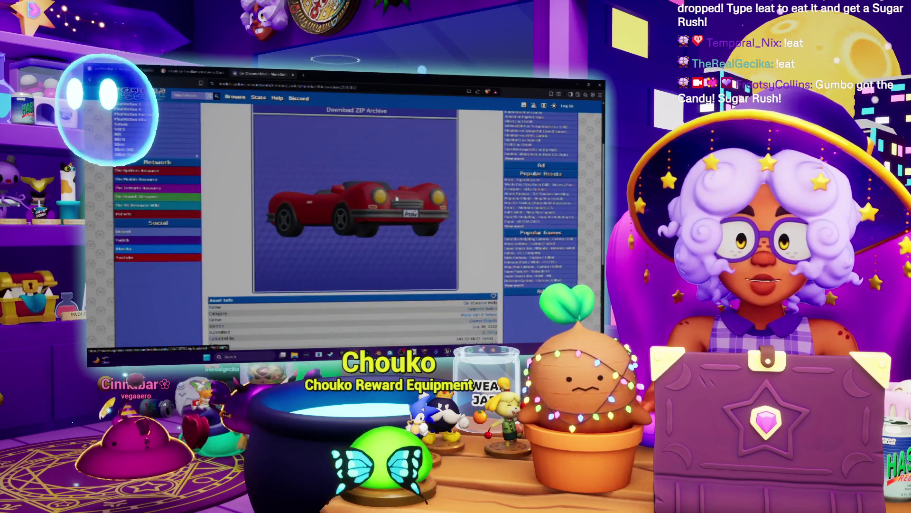
# - Download the Coconut Mall car's ZIP archive under its suggested name and extract its files
pyautogui.click(356, 111)
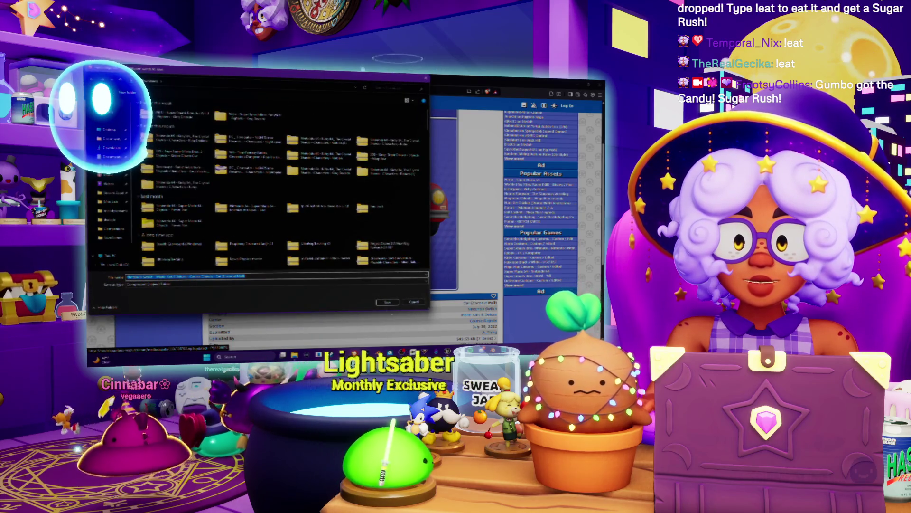
pyautogui.press('Return')
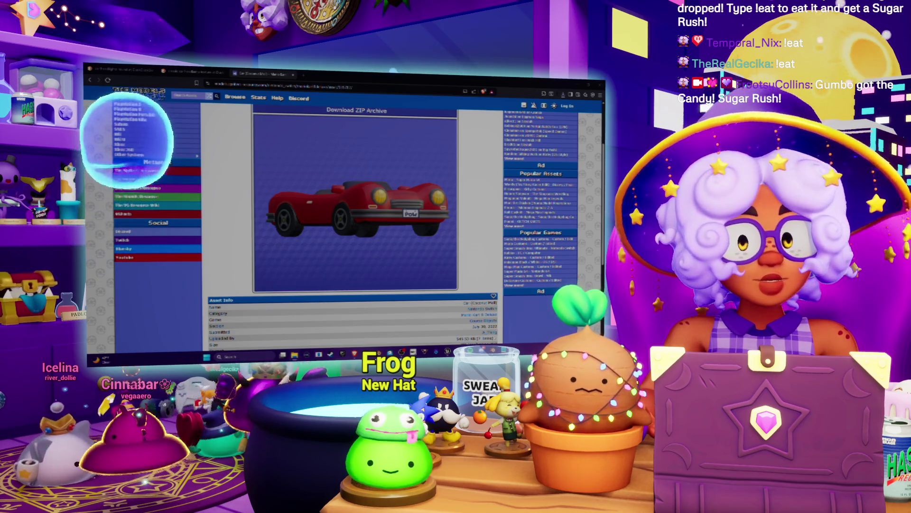
pyautogui.press('Return')
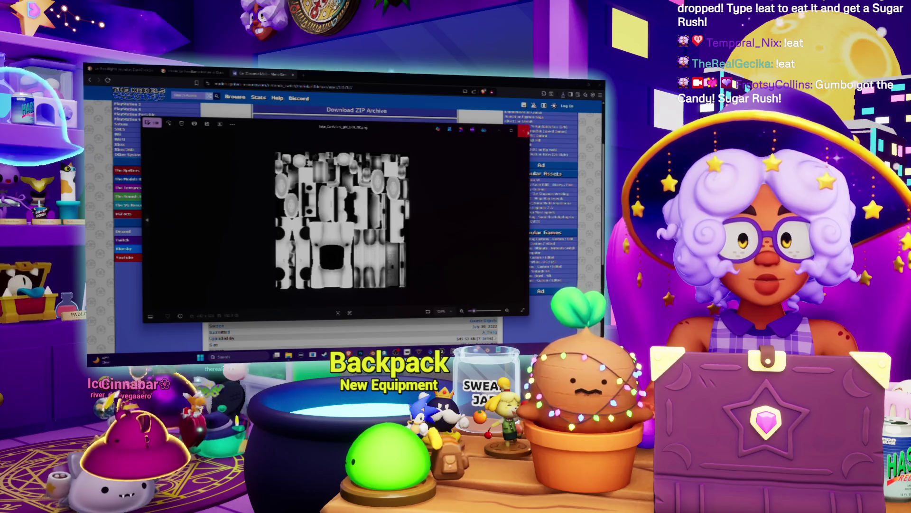
# - Close the greyscale texture, zoom into the red texture sheet, and copy it
pyautogui.hotkey('alt', 'F4')
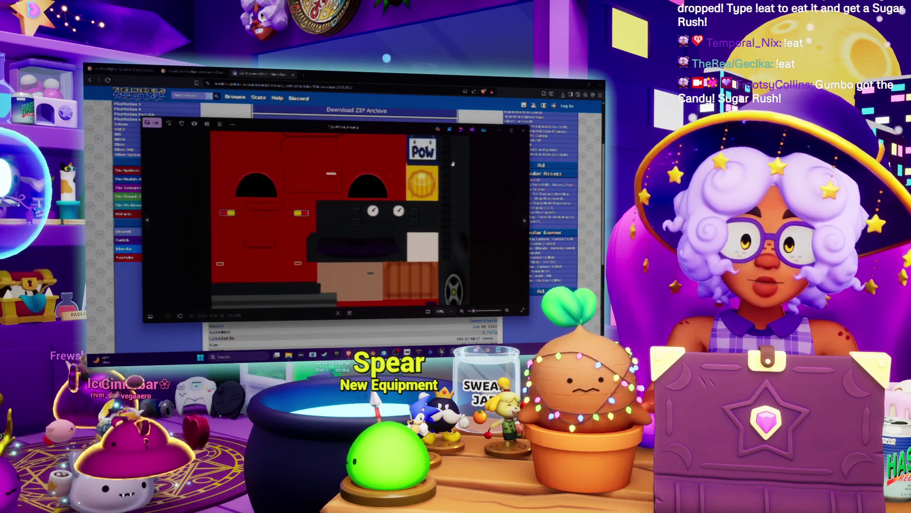
pyautogui.scroll(-2, 451, 166)
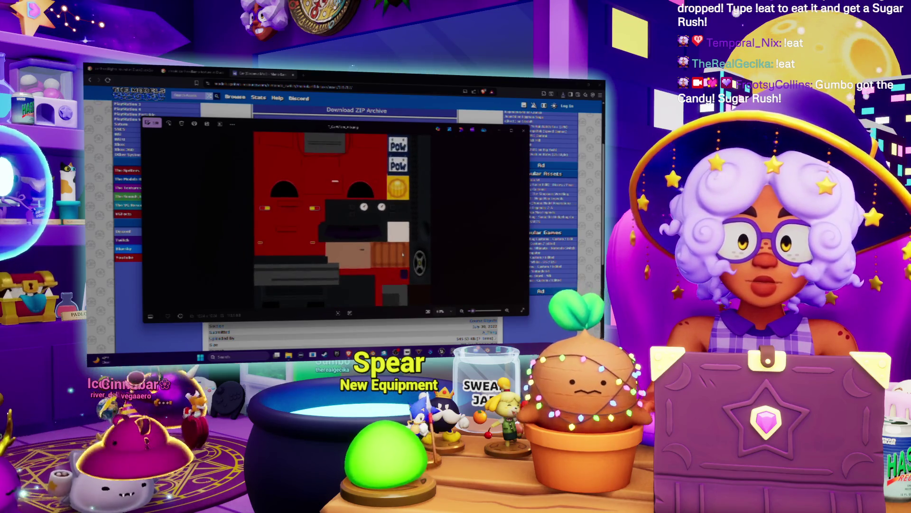
pyautogui.scroll(1, 473, 177)
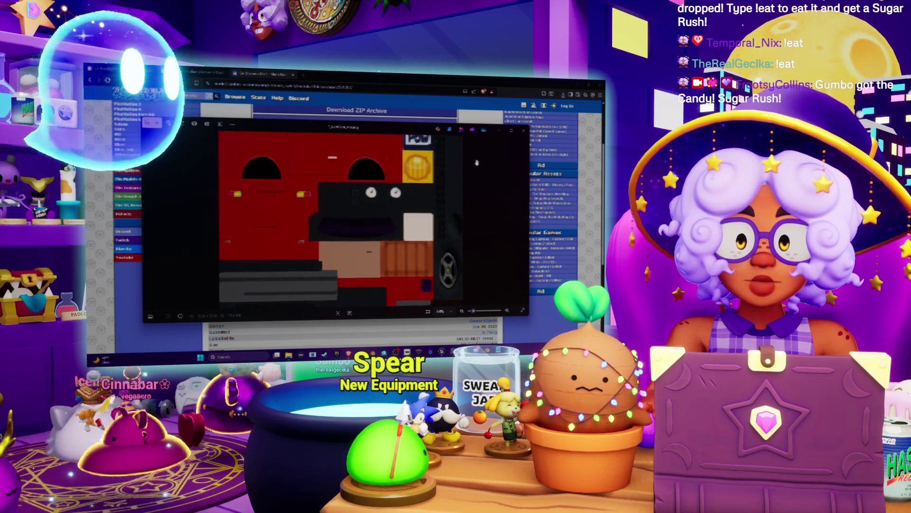
pyautogui.scroll(3, 472, 178)
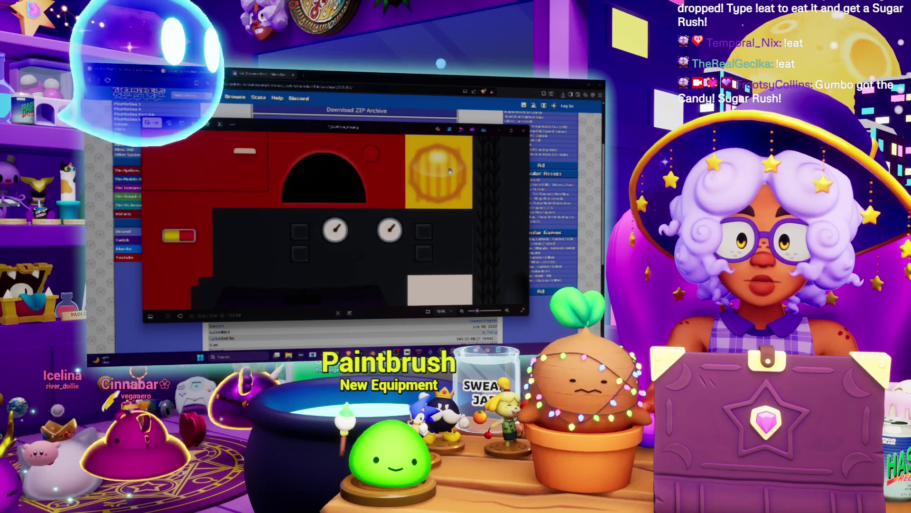
pyautogui.rightClick(451, 170)
pyautogui.click(464, 191)
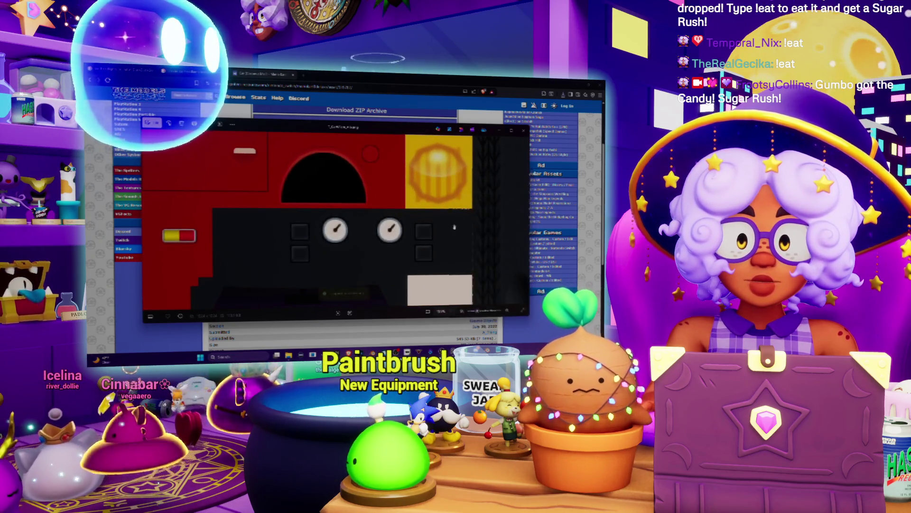
# - Trial-paste the copied car texture into the Photoshop atlas, then undo the paste
pyautogui.hotkey('alt', 'Tab')
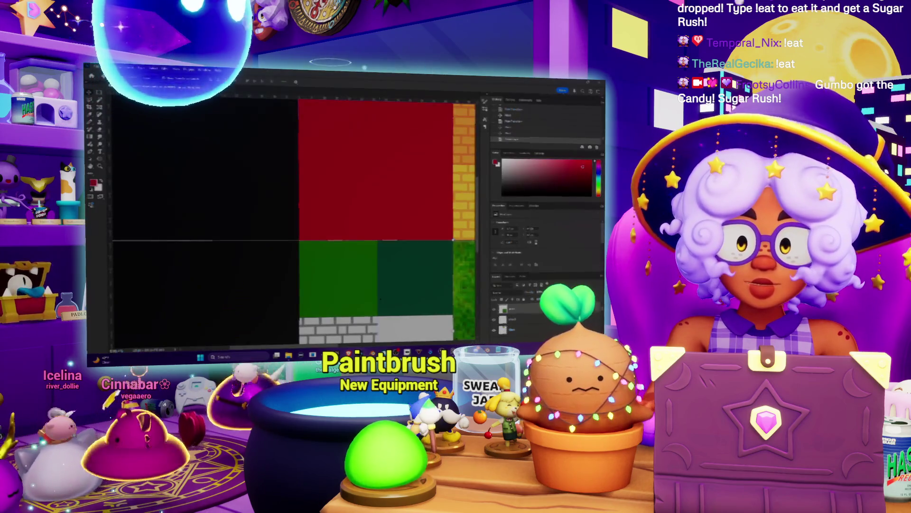
pyautogui.hotkey('ctrl', 'v')
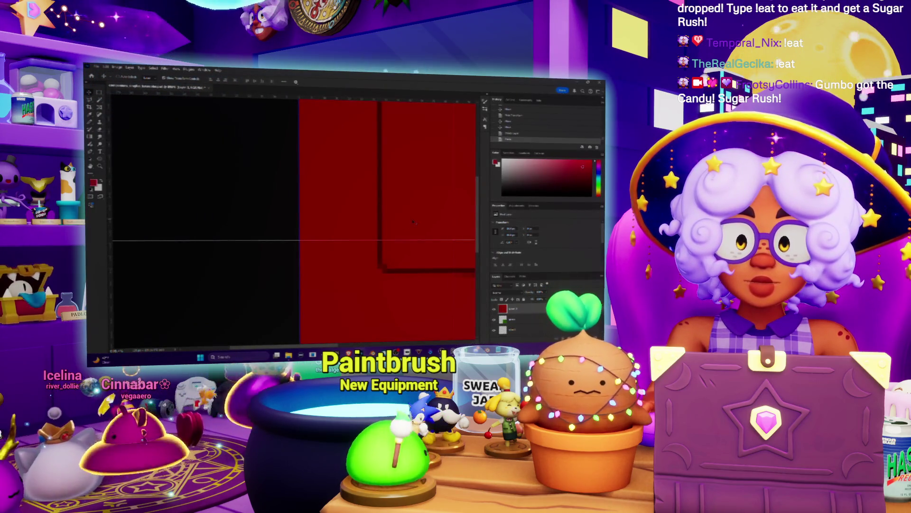
pyautogui.hotkey('ctrl', 'v')
# - In the viewer, open Resize image, cancel it, and close the car texture viewer
pyautogui.hotkey('alt', 'Tab')
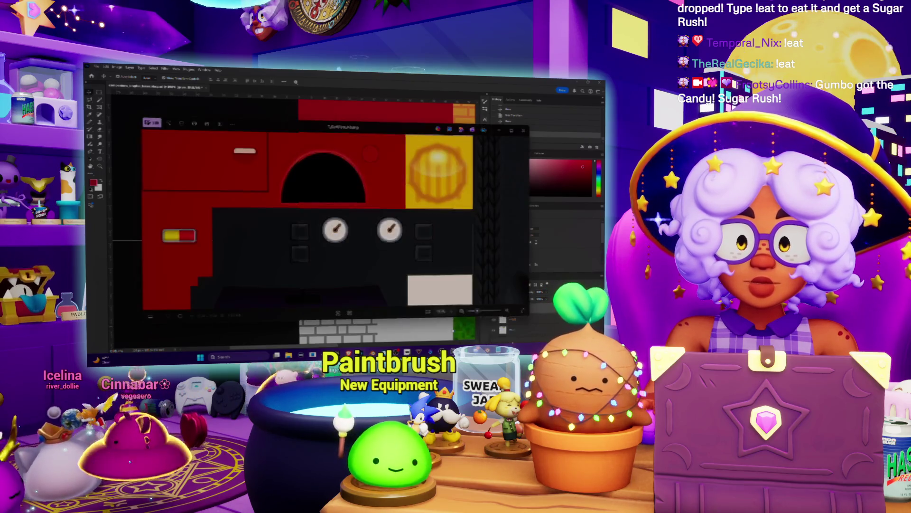
pyautogui.rightClick(447, 158)
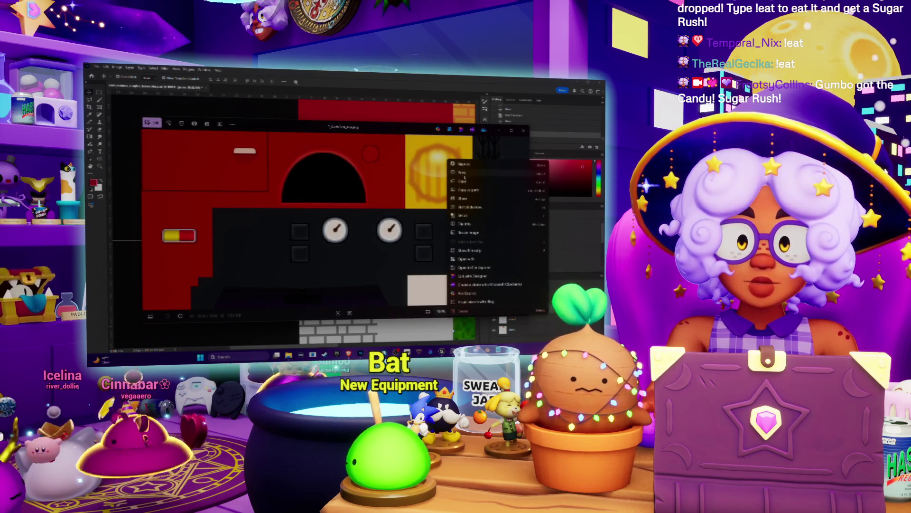
pyautogui.click(466, 233)
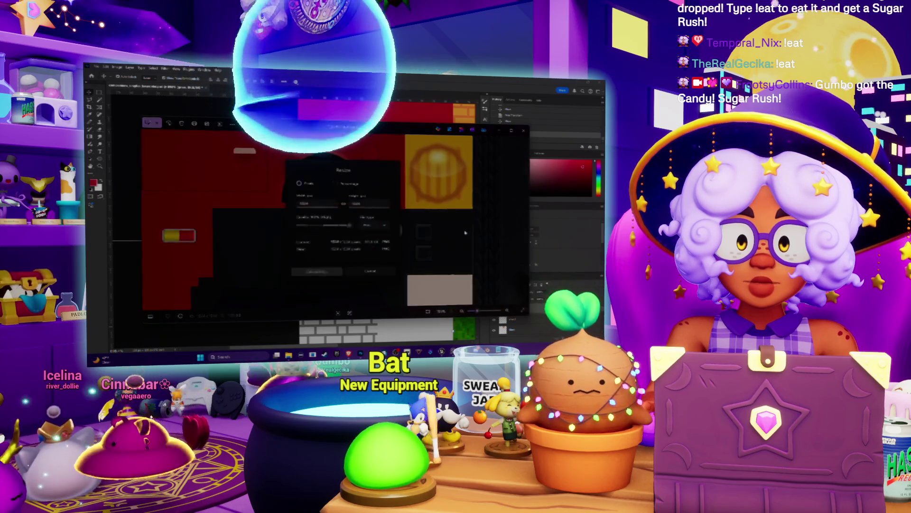
pyautogui.press('Escape')
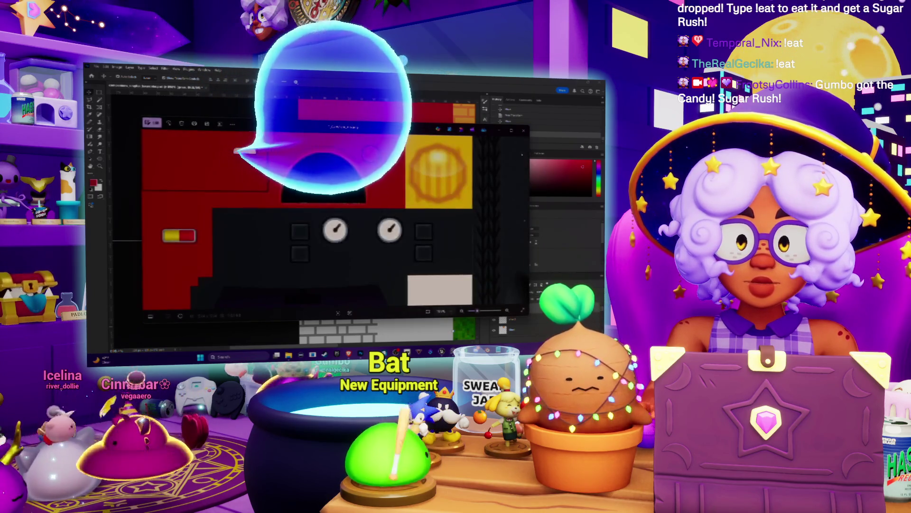
pyautogui.hotkey('alt', 'F4')
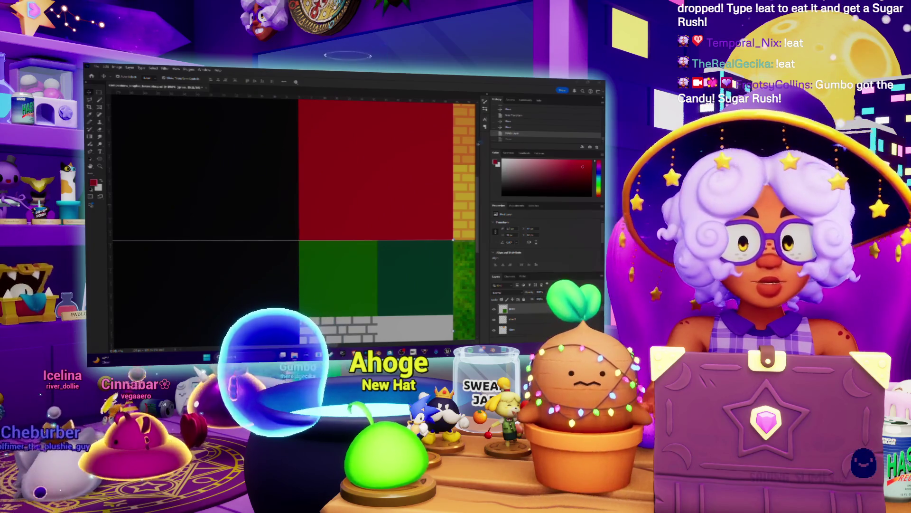
# - Zoom in, copy the yellow POW coin block to its own layer, then close the blank document
pyautogui.press('z')
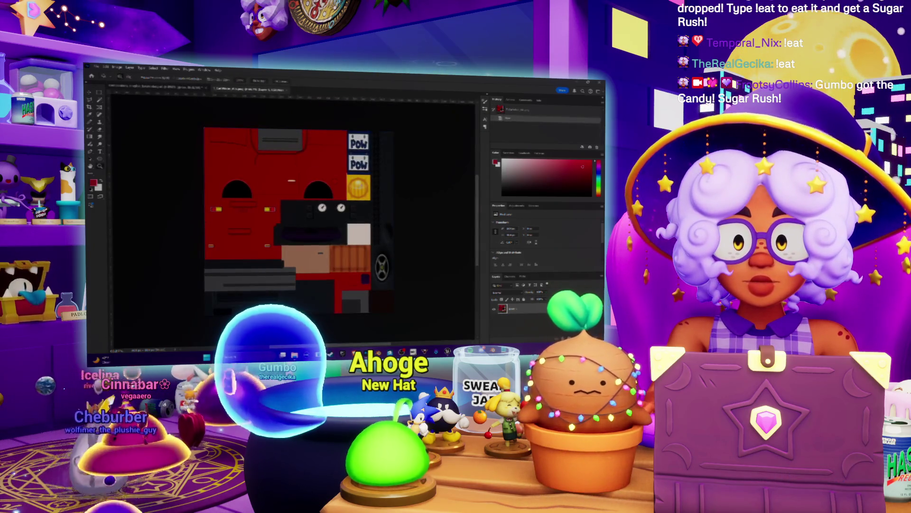
pyautogui.click(362, 173)
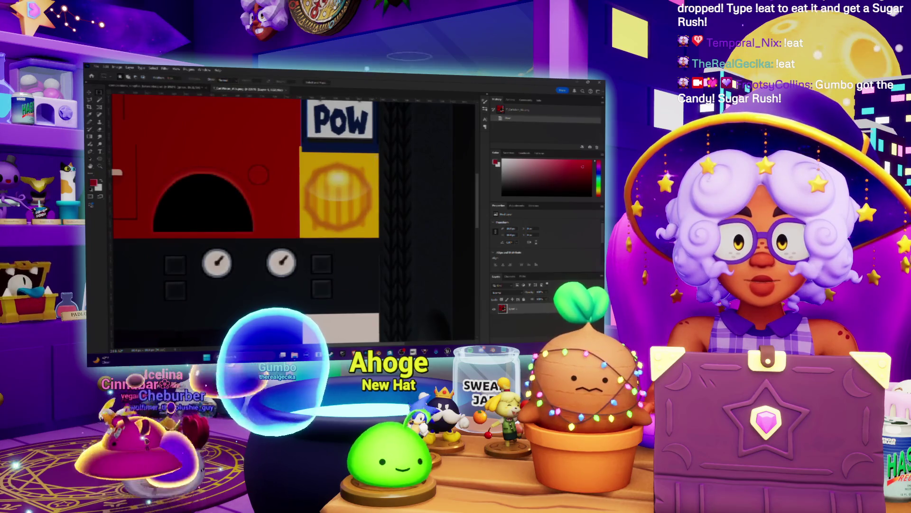
pyautogui.moveTo(378, 151); pyautogui.dragTo(300, 237)
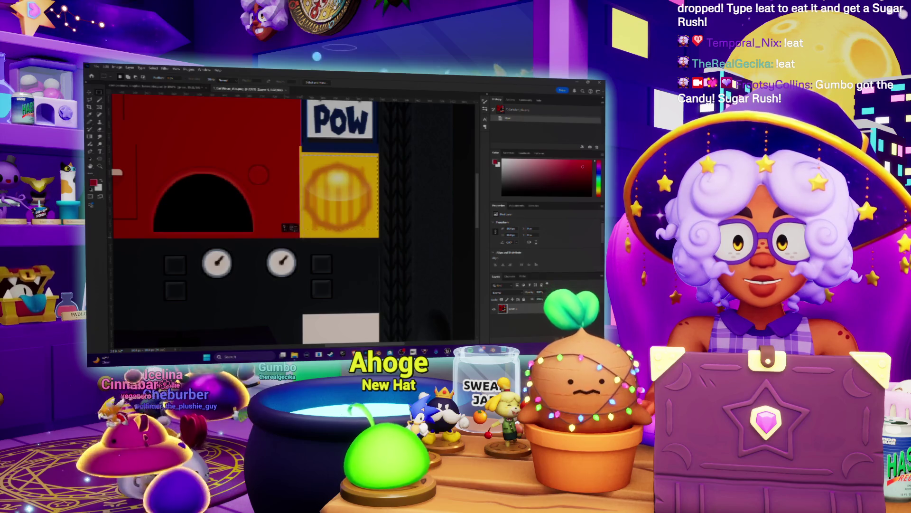
pyautogui.press('z')
pyautogui.click(346, 182)
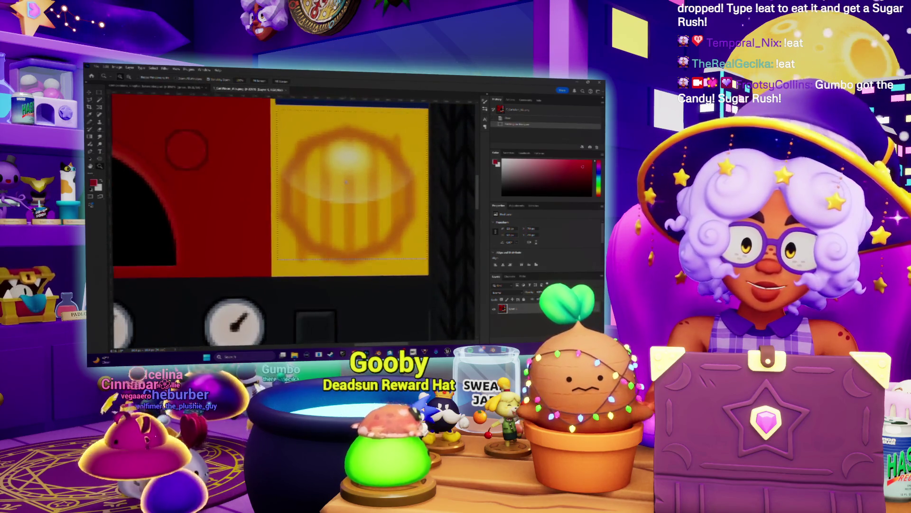
pyautogui.hotkey('ctrl', 'j')
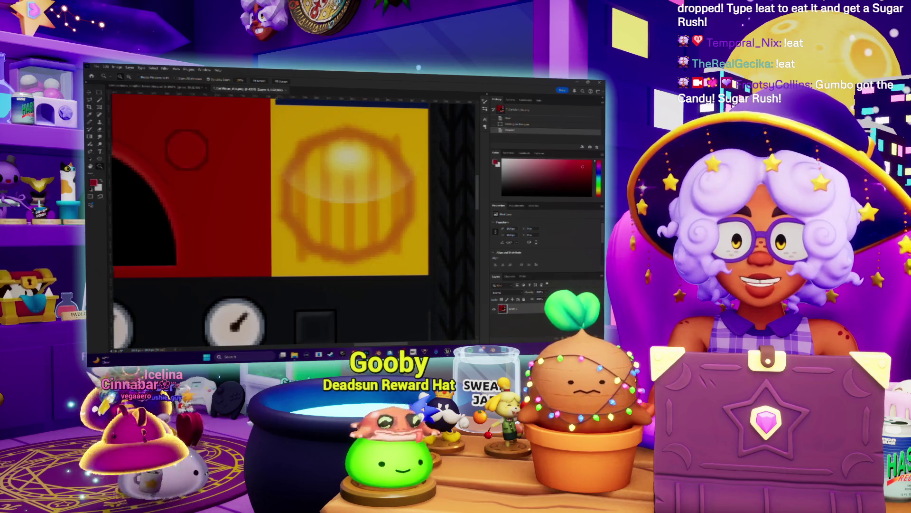
pyautogui.hotkey('ctrl', 'w')
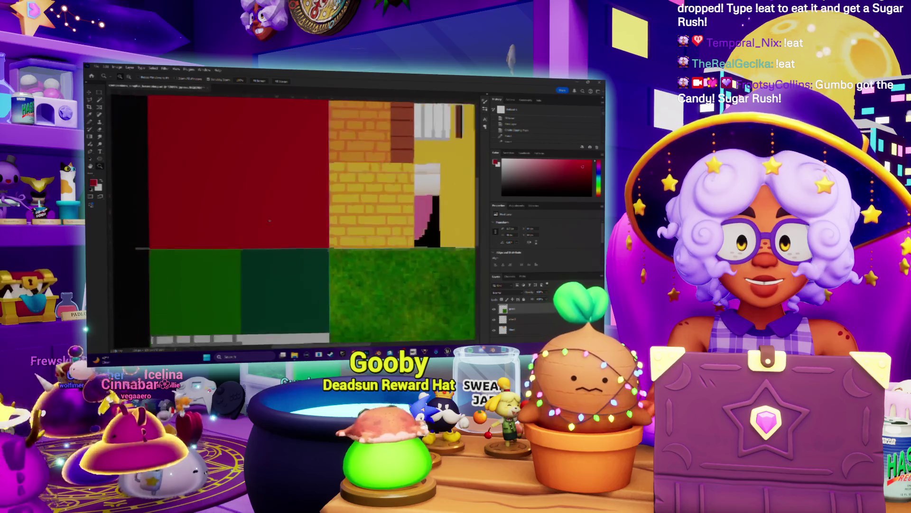
# - Drag a Rectangular Marquee selection in the lower-right area of the red body panel
pyautogui.keyDown('alt'); pyautogui.scroll(-3, 280, 209); pyautogui.keyUp('alt')
pyautogui.keyDown('alt'); pyautogui.scroll(3, 277, 226); pyautogui.keyUp('alt')
pyautogui.press('m')
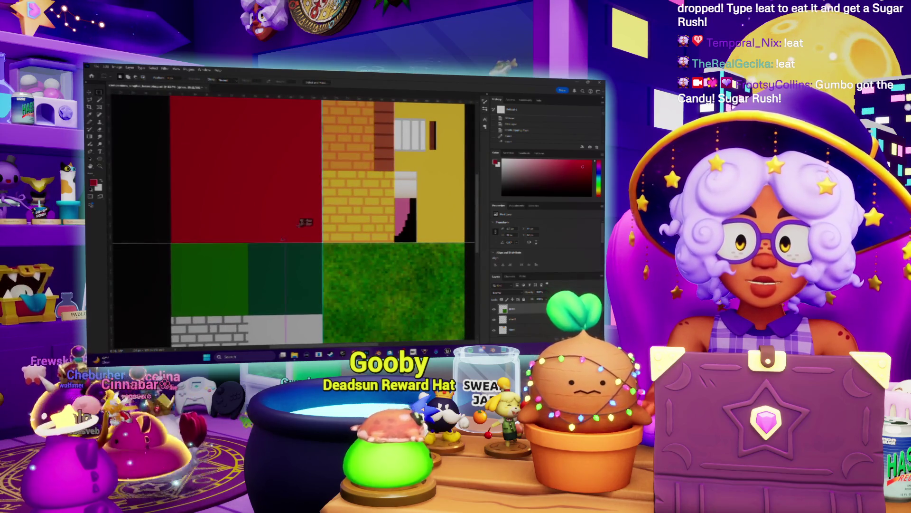
pyautogui.moveTo(283, 240); pyautogui.dragTo(323, 202)
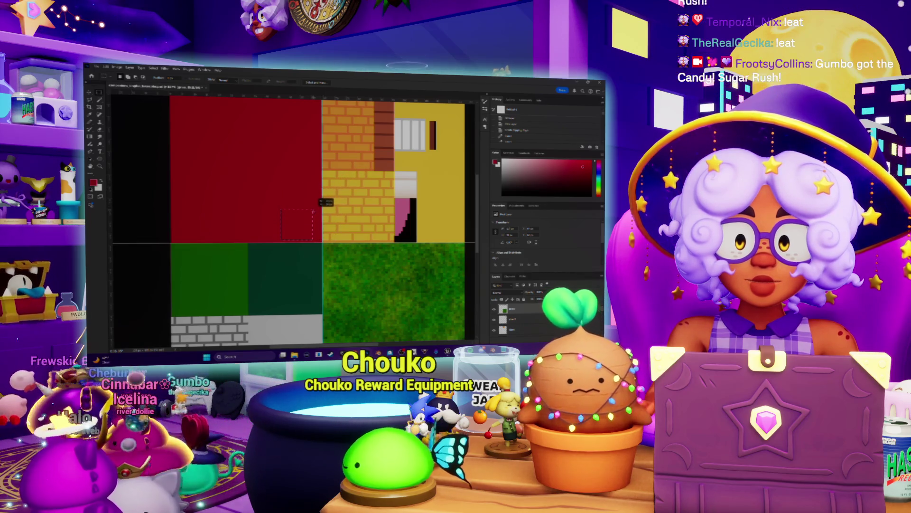
pyautogui.moveTo(323, 201); pyautogui.dragTo(322, 202)
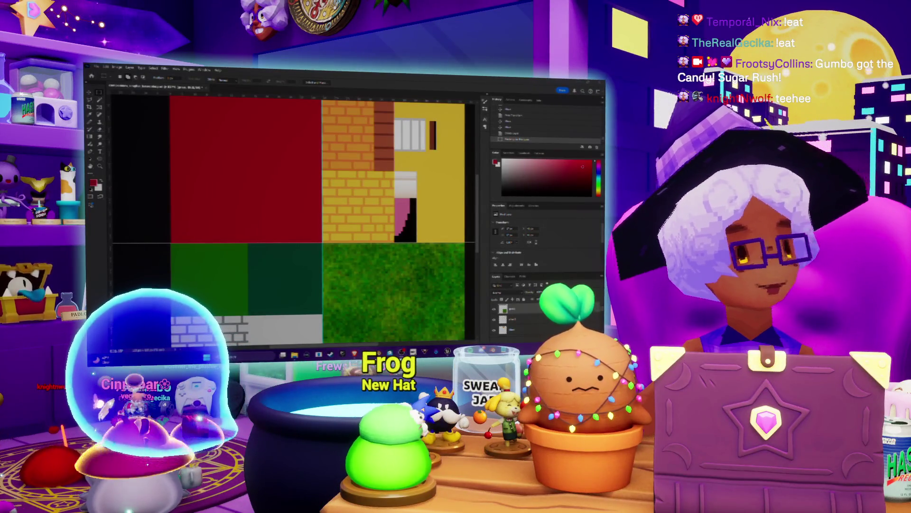
pyautogui.scroll(-1, 267, 196)
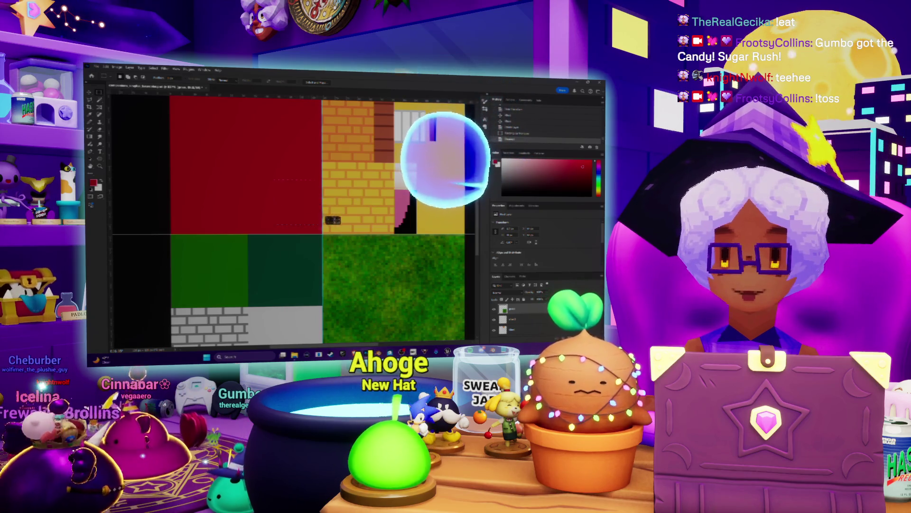
# - Step back and forward in History, deselect, then marquee a small square at the red panel's bottom-right corner
pyautogui.hotkey('ctrl', 'Tab')
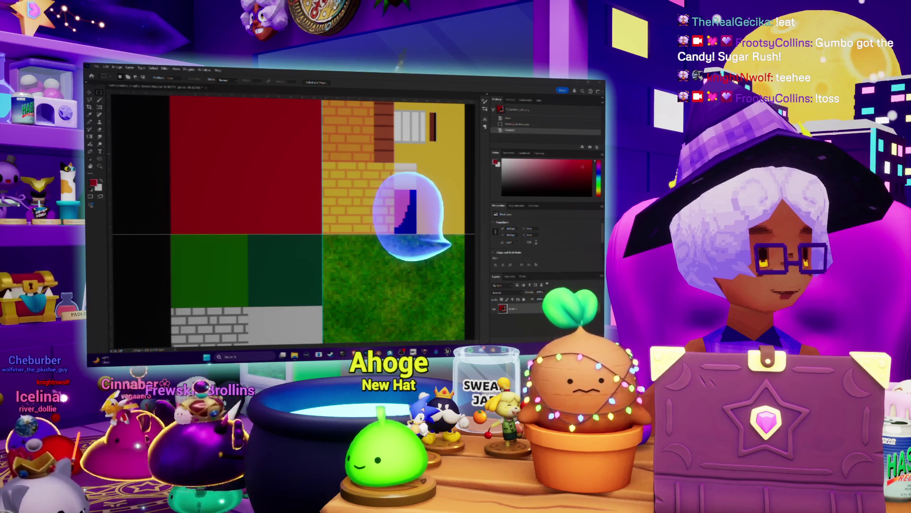
pyautogui.click(305, 225)
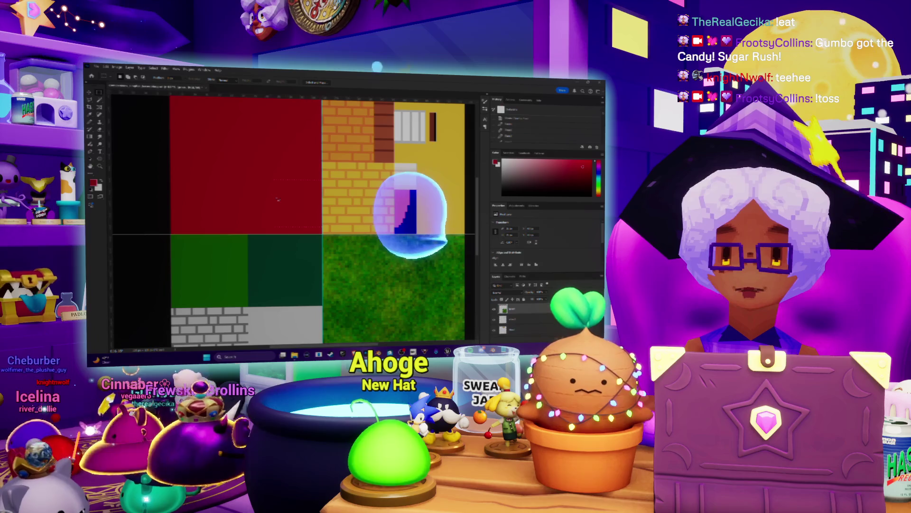
pyautogui.hotkey('ctrl', 'Tab')
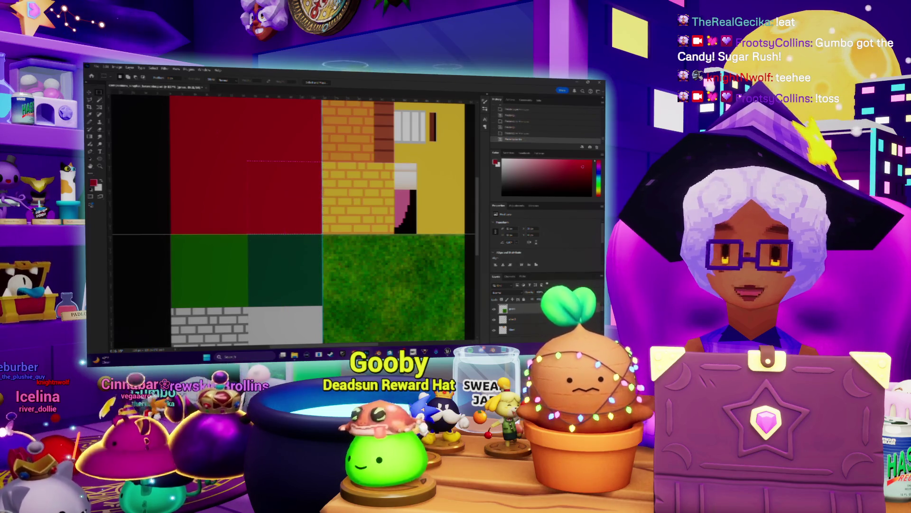
pyautogui.click(246, 164)
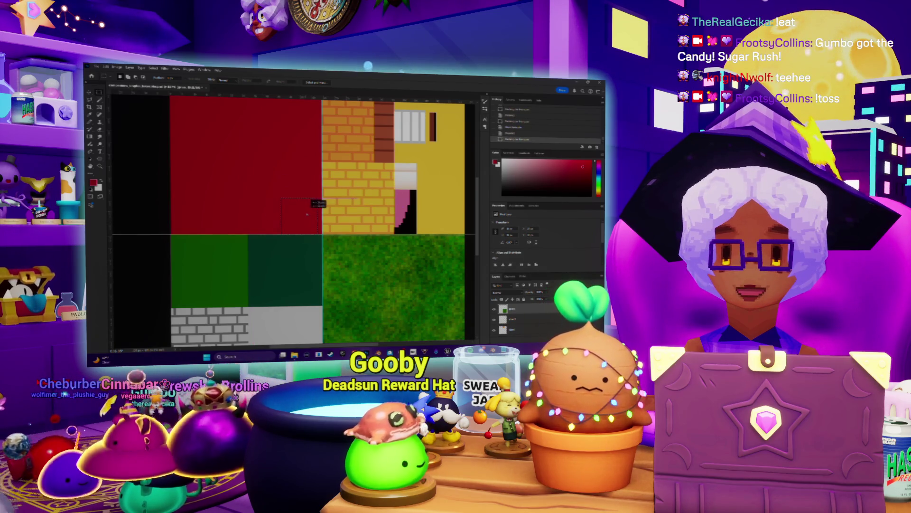
pyautogui.moveTo(311, 215); pyautogui.dragTo(311, 215)
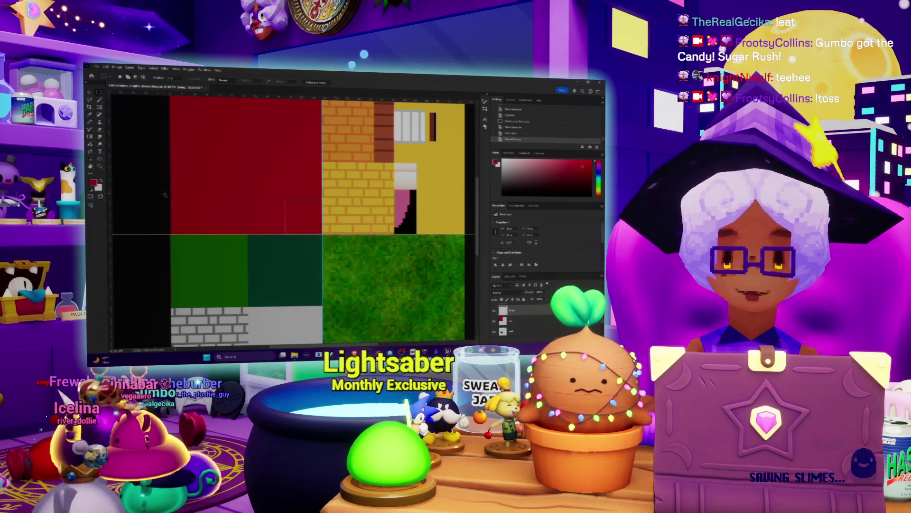
# - Fill the corner square with the foreground colour and adjust it with Hue/Saturation
pyautogui.hotkey('shift', 'F5')
pyautogui.press('Return')
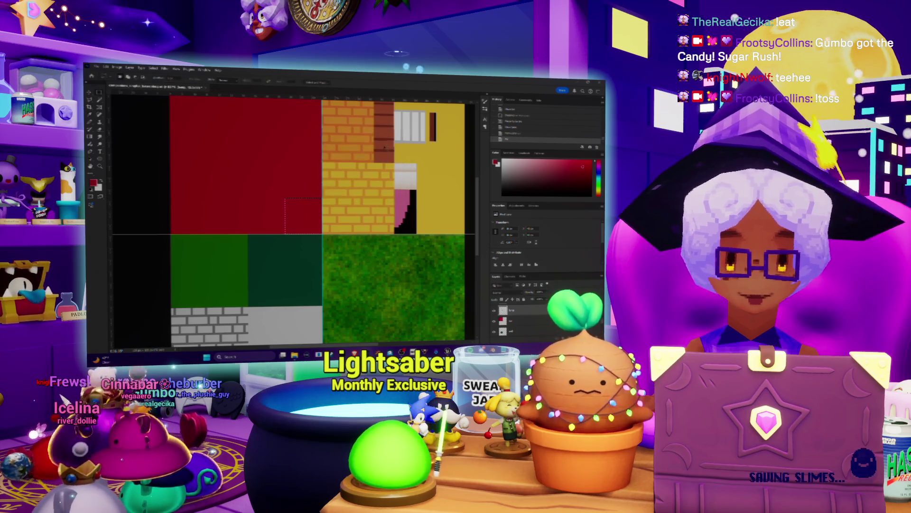
pyautogui.hotkey('ctrl', 'u')
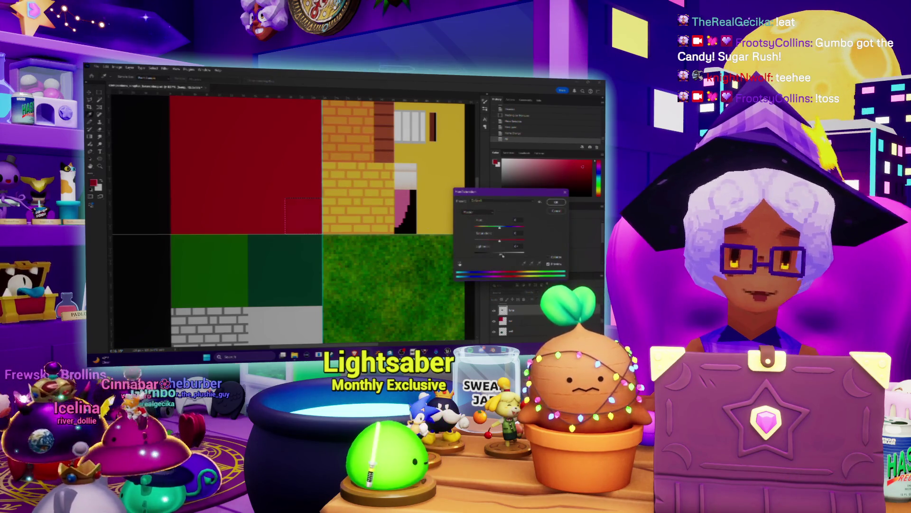
pyautogui.press('Return')
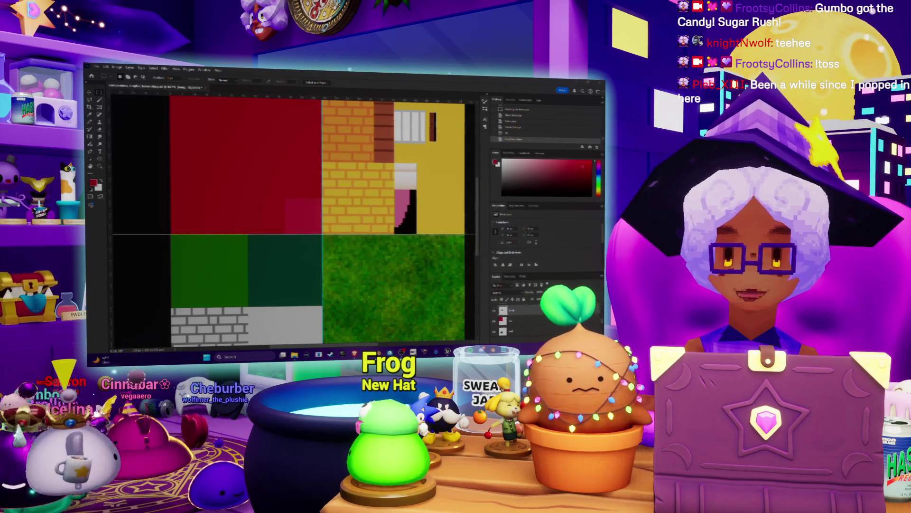
# - Zoom in, swap to a white foreground, and fill the square light grey
pyautogui.press('z')
pyautogui.click(304, 223)
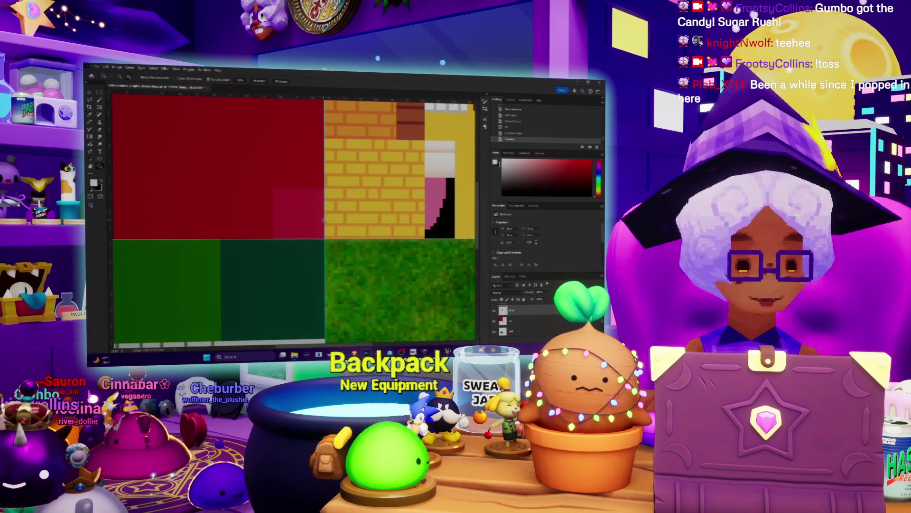
pyautogui.press('x')
pyautogui.hotkey('alt', 'BackSpace')
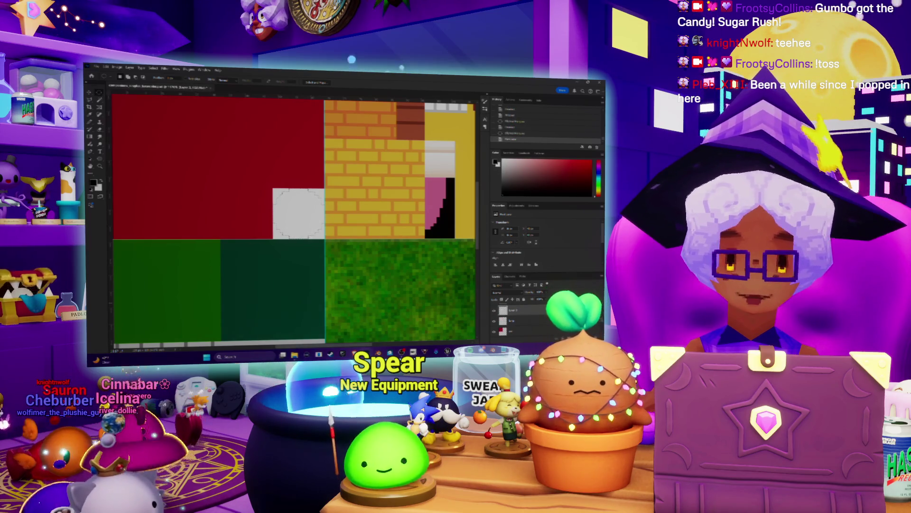
# - Fill the circular selection inside the grey square with black and zoom in on it
pyautogui.hotkey('shift', 'BackSpace')
pyautogui.press('Return')
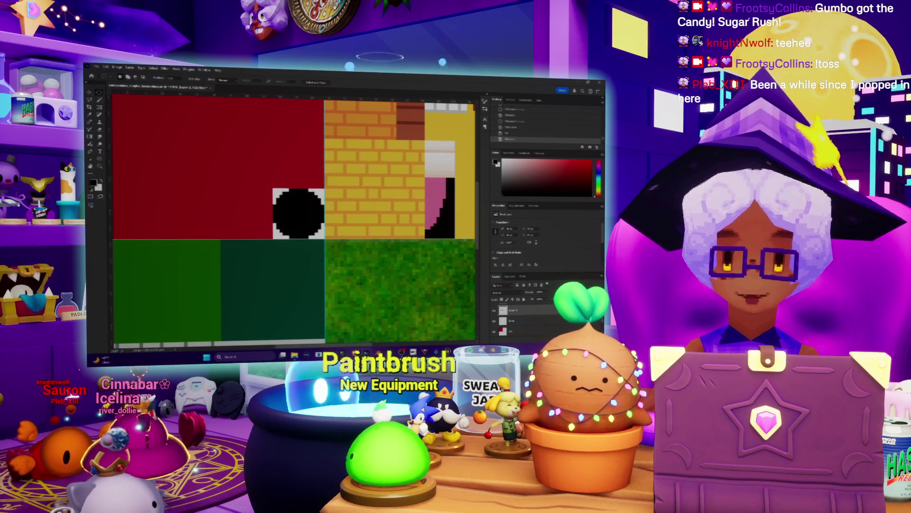
pyautogui.press('z')
pyautogui.click(309, 226)
pyautogui.scroll(1, 306, 217)
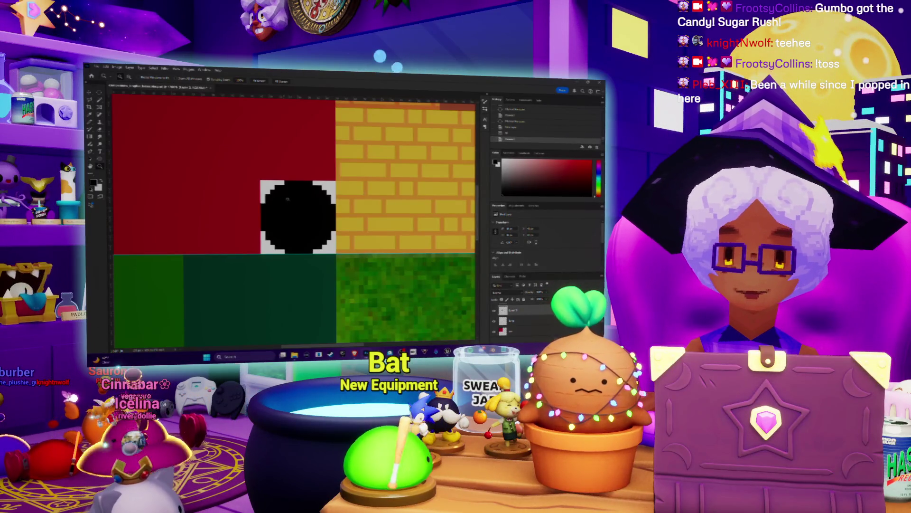
# - Raise Hue/Saturation Lightness so the black wheel becomes dark grey
pyautogui.keyDown('alt'); pyautogui.scroll(1, 287, 199); pyautogui.keyUp('alt')
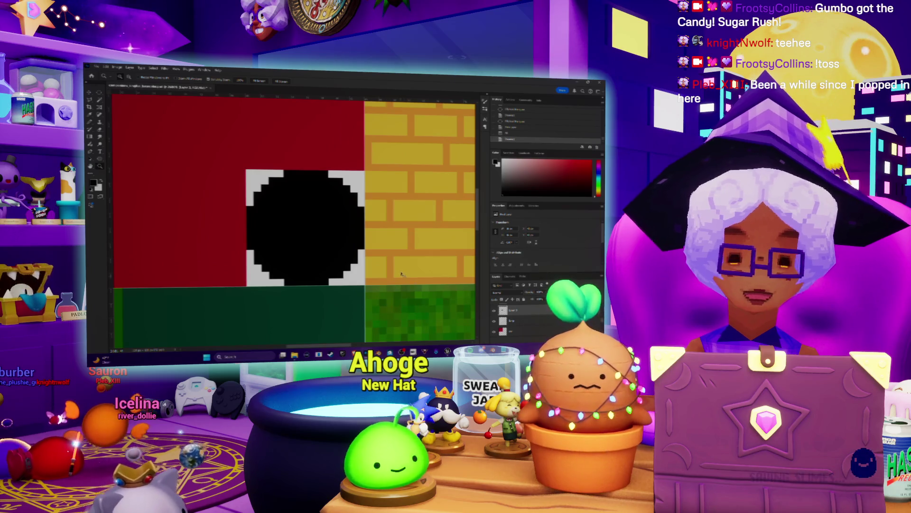
pyautogui.hotkey('ctrl', 'u')
pyautogui.moveTo(504, 255); pyautogui.dragTo(509, 255)
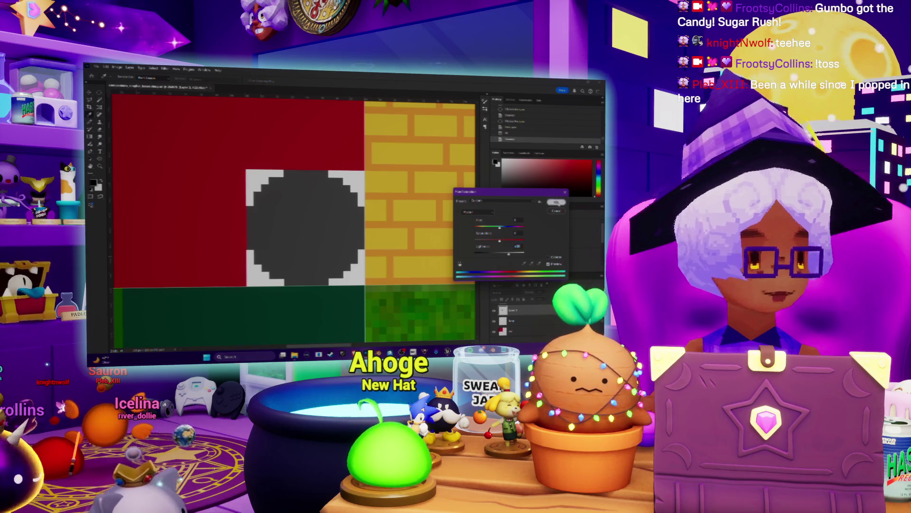
pyautogui.press('Return')
pyautogui.keyDown('alt'); pyautogui.scroll(-2, 326, 244); pyautogui.keyUp('alt')
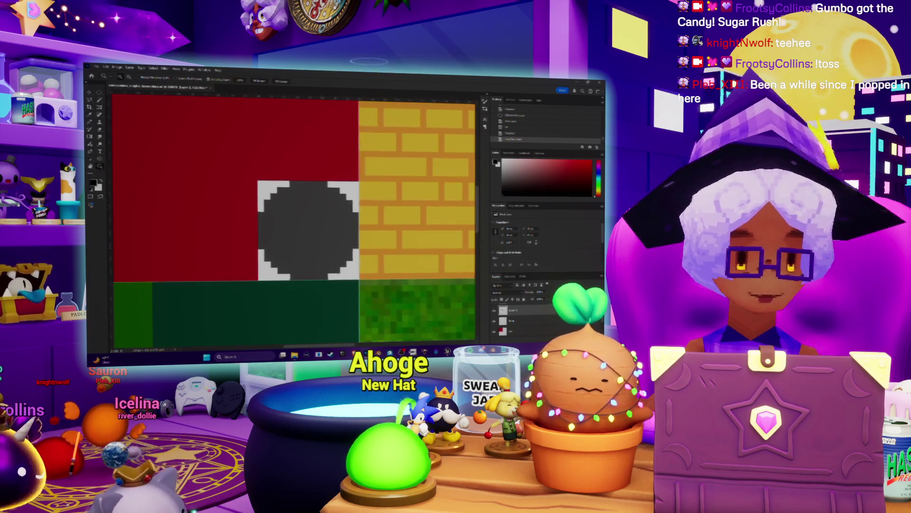
pyautogui.moveTo(448, 353)
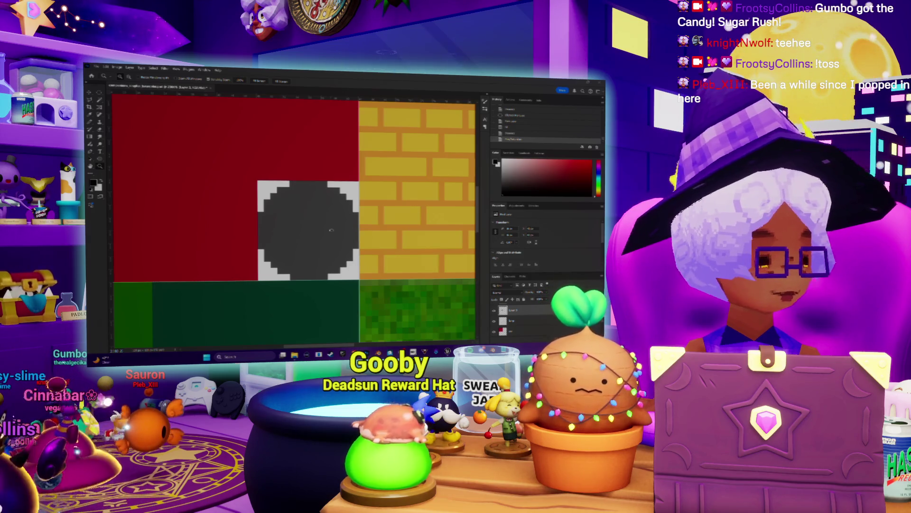
pyautogui.keyDown('alt'); pyautogui.scroll(2, 303, 218); pyautogui.keyUp('alt')
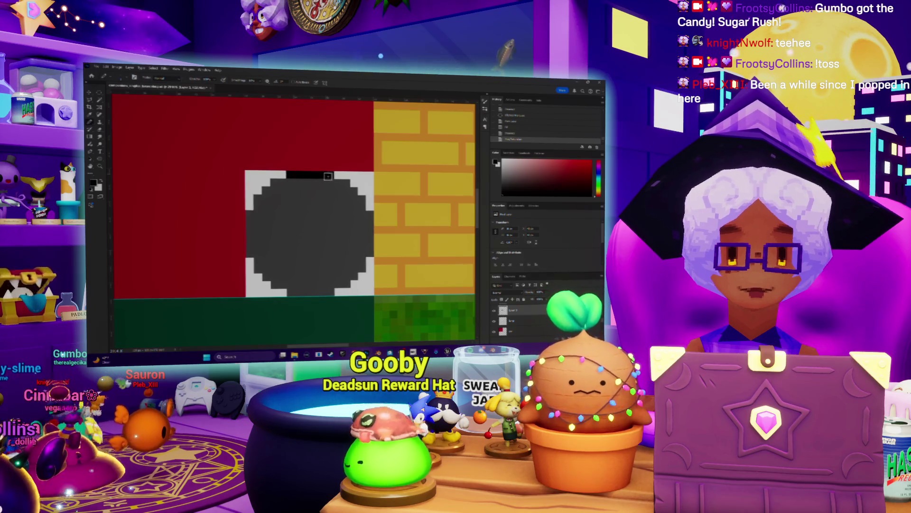
# - Undo the stroke, add a new layer, and pencil black pixels along the wheel's top edge
pyautogui.hotkey('ctrl', 'z')
pyautogui.hotkey('ctrl', 'shift', 'alt', 'n')
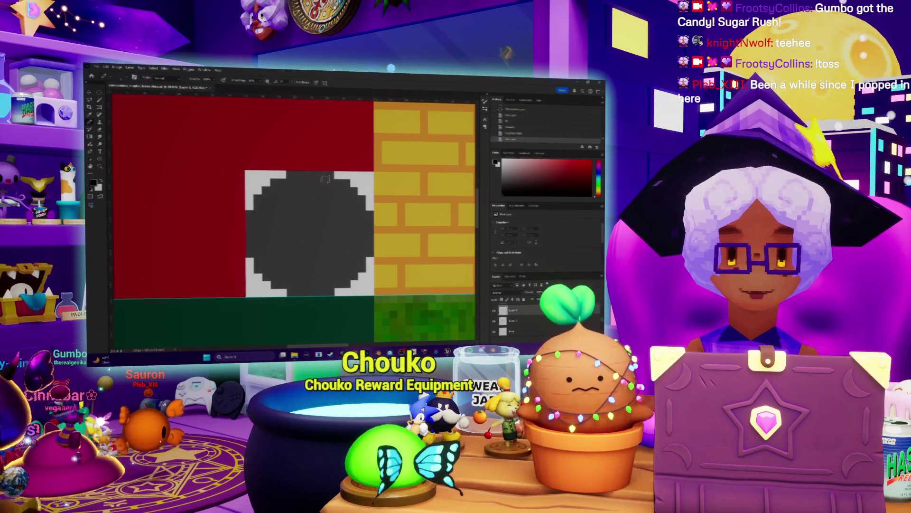
pyautogui.moveTo(332, 174); pyautogui.dragTo(288, 175)
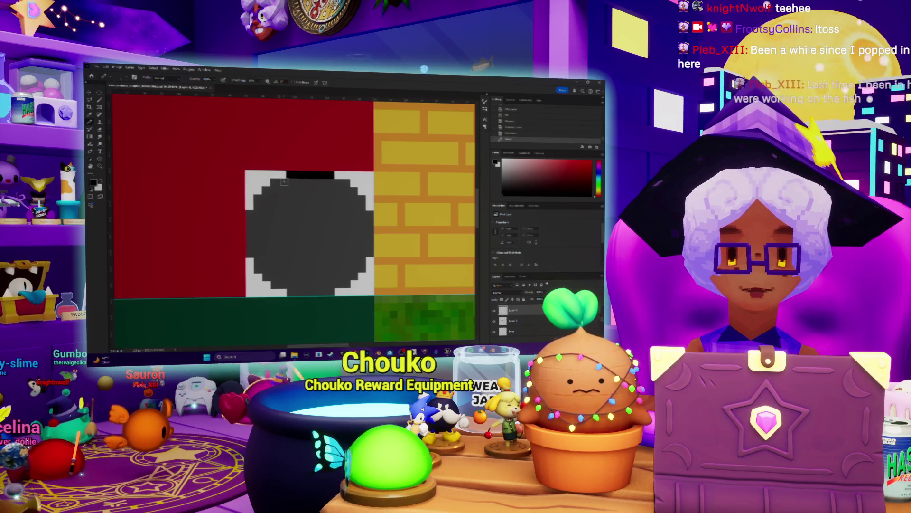
pyautogui.click(279, 183)
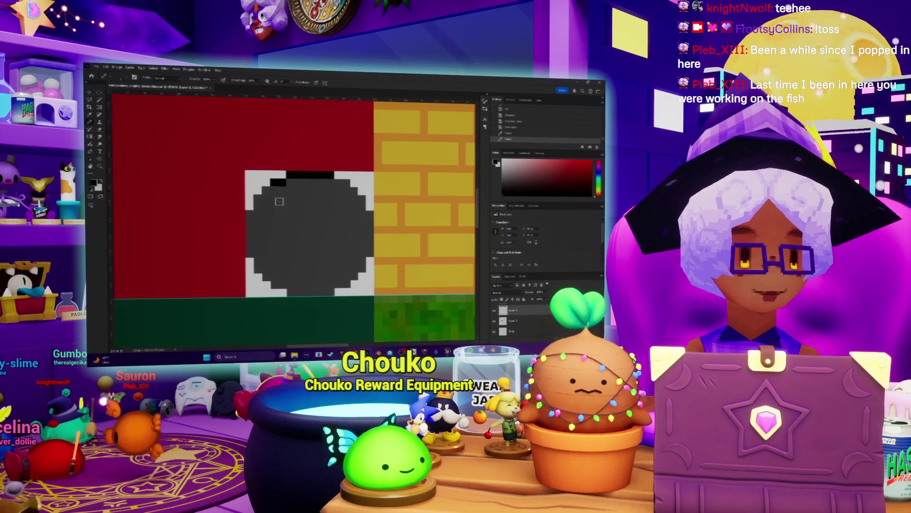
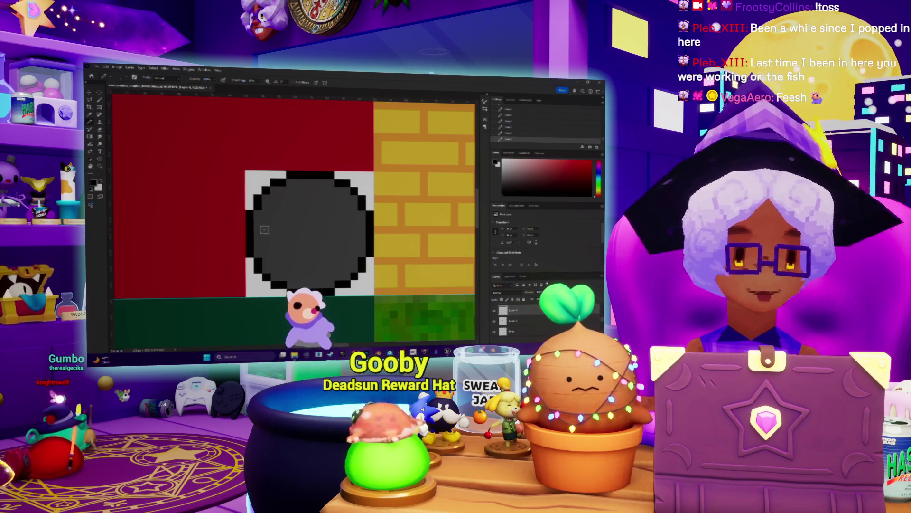
# - Paint black and dark grey vertical stripes inside the round headlight circle
pyautogui.moveTo(314, 288)
pyautogui.mouseDown()
pyautogui.moveTo(311, 178)
pyautogui.moveTo(314, 290)
pyautogui.mouseUp()
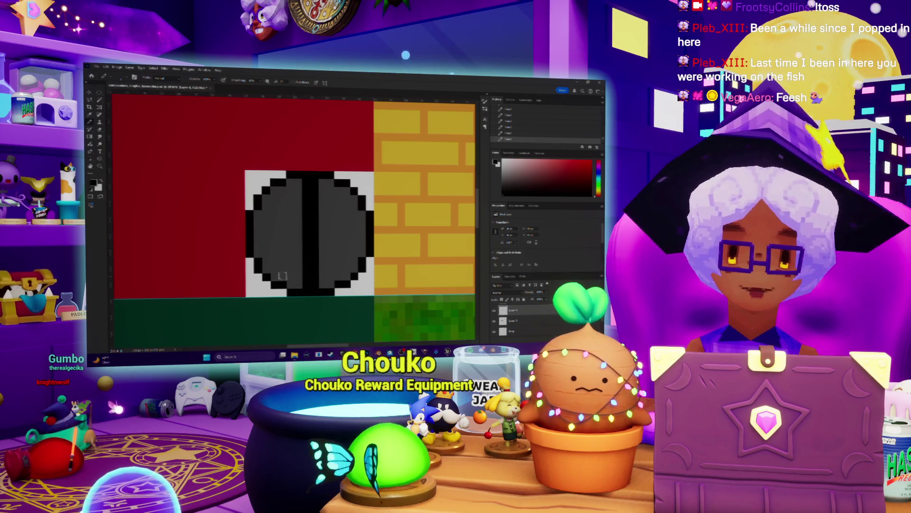
pyautogui.moveTo(284, 267); pyautogui.dragTo(282, 192)
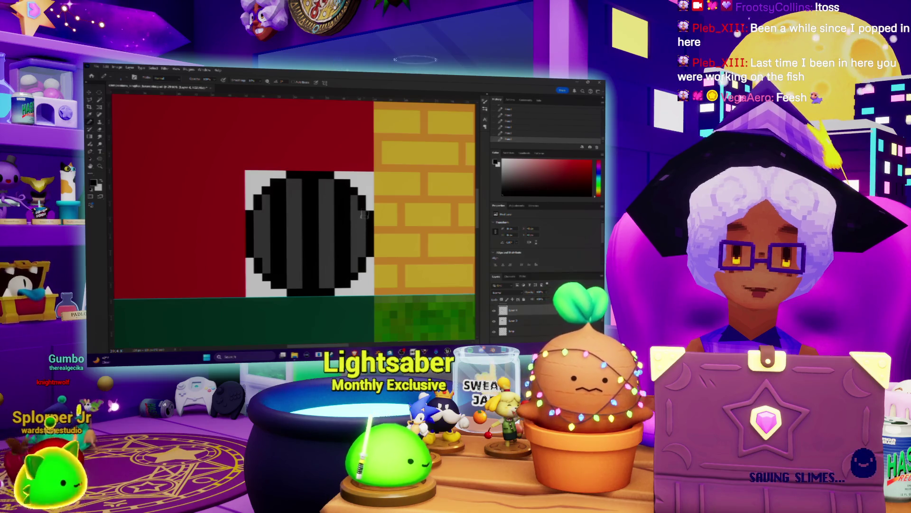
pyautogui.hotkey('ctrl', 'z')
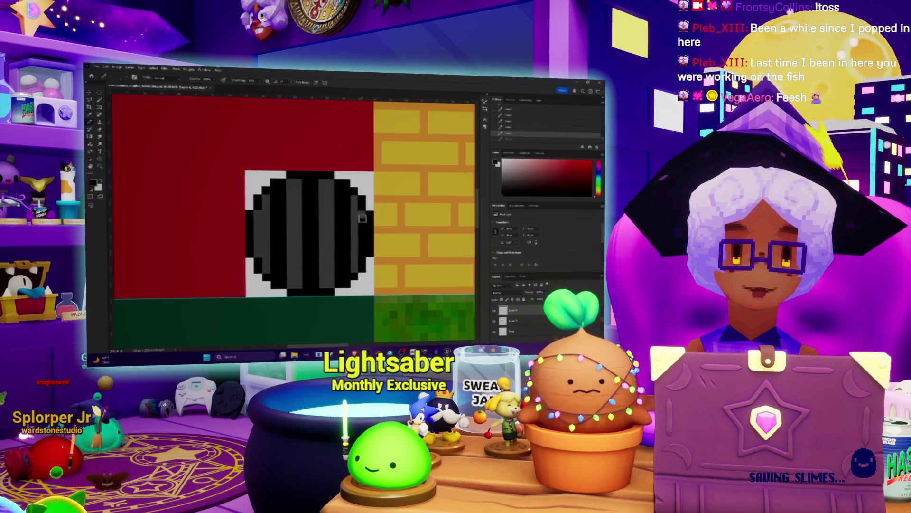
pyautogui.hotkey('ctrl', 'shift', 'z')
# - Zoom around the headlight, undo the last two stripe strokes, and return to the Pencil
pyautogui.press('z')
pyautogui.scroll(-2, 301, 253)
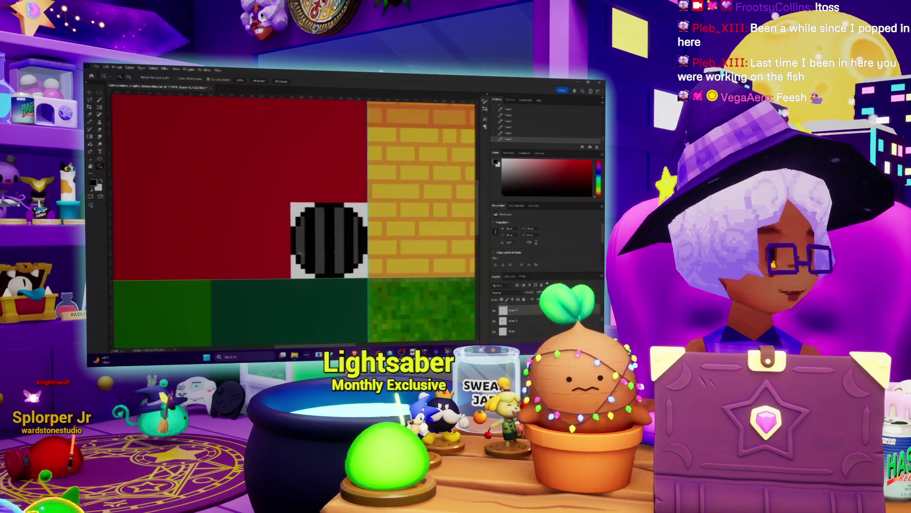
pyautogui.scroll(2, 299, 253)
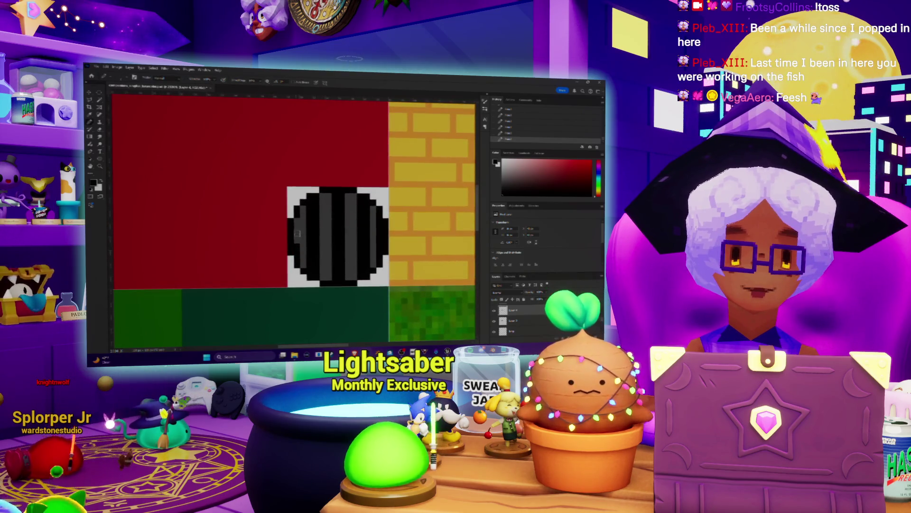
pyautogui.scroll(-3, 297, 222)
pyautogui.scroll(2, 306, 233)
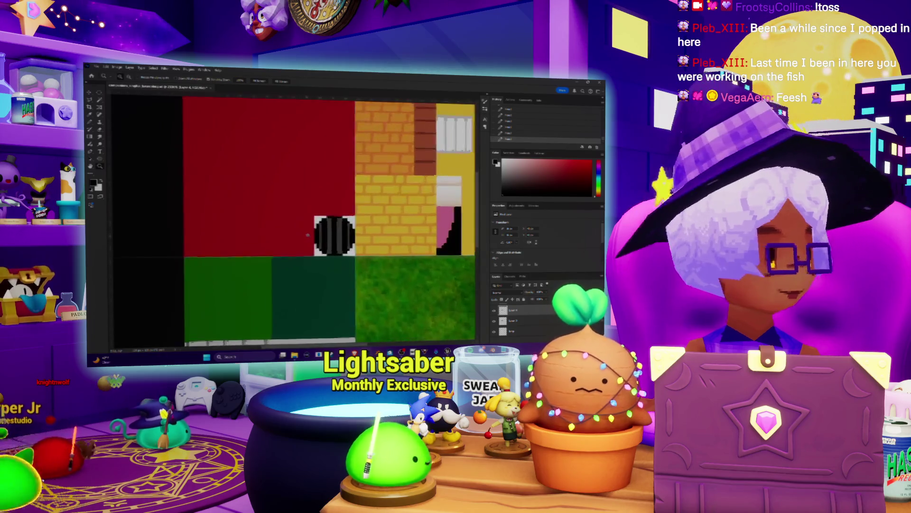
pyautogui.scroll(1, 308, 235)
pyautogui.hotkey('ctrl', 'z')
pyautogui.hotkey('ctrl', 'z')
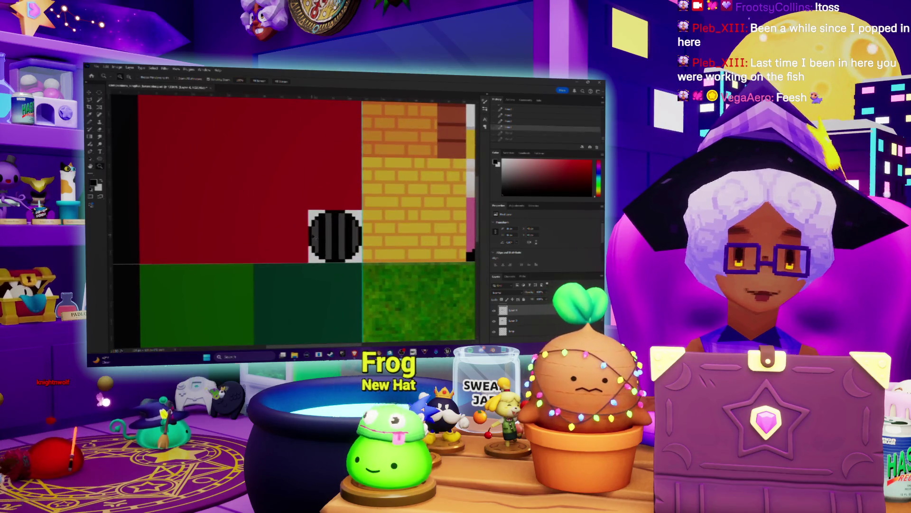
pyautogui.scroll(2, 341, 237)
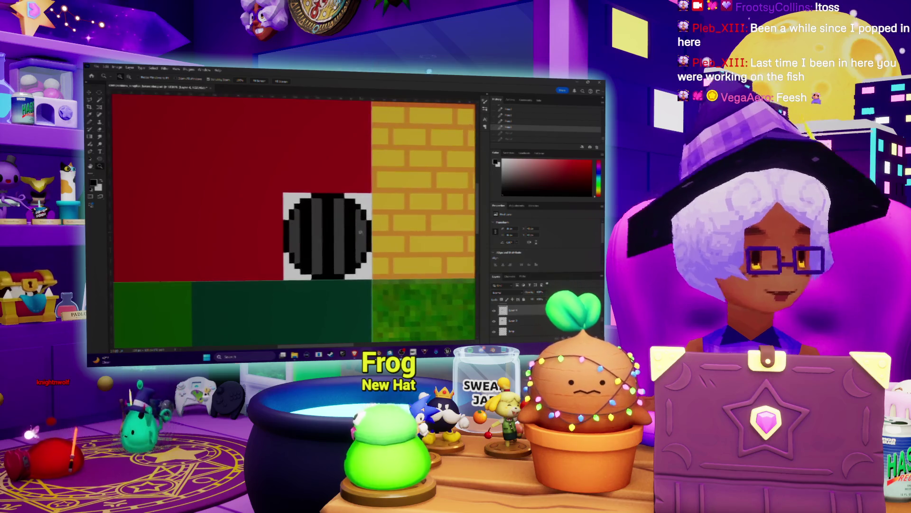
pyautogui.press('m')
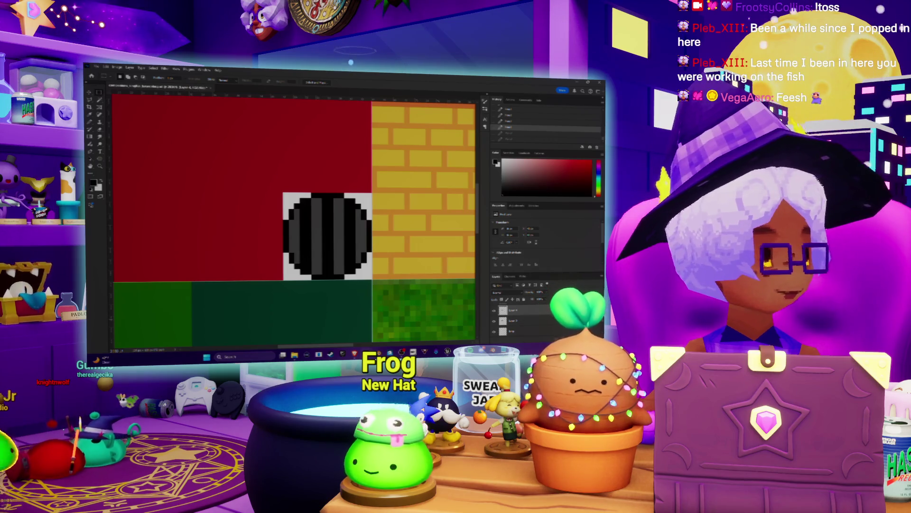
pyautogui.press('b')
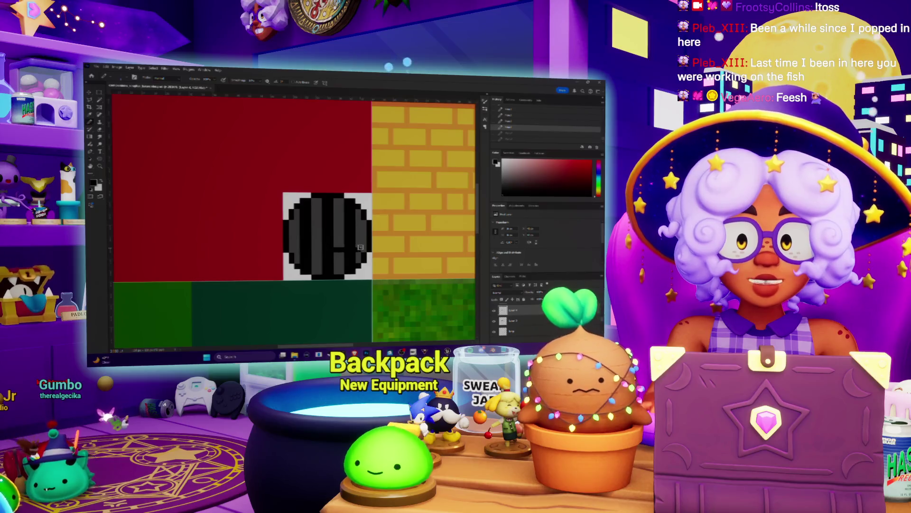
# - Blacken the lower grey stripe and try a horizontal grey bar, then remove it
pyautogui.moveTo(338, 270); pyautogui.dragTo(339, 250)
pyautogui.hotkey('ctrl', 'shift', 'z')
pyautogui.hotkey('ctrl', 'shift', 'z')
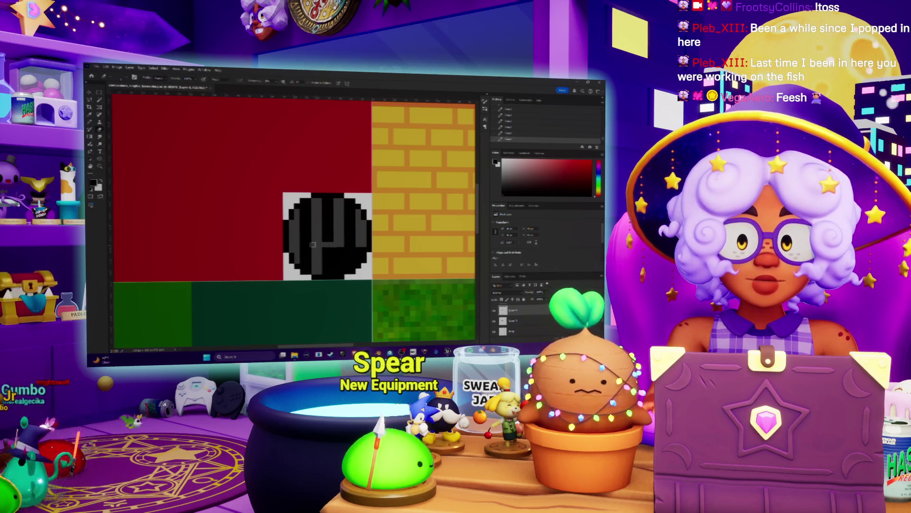
pyautogui.hotkey('ctrl', 'z')
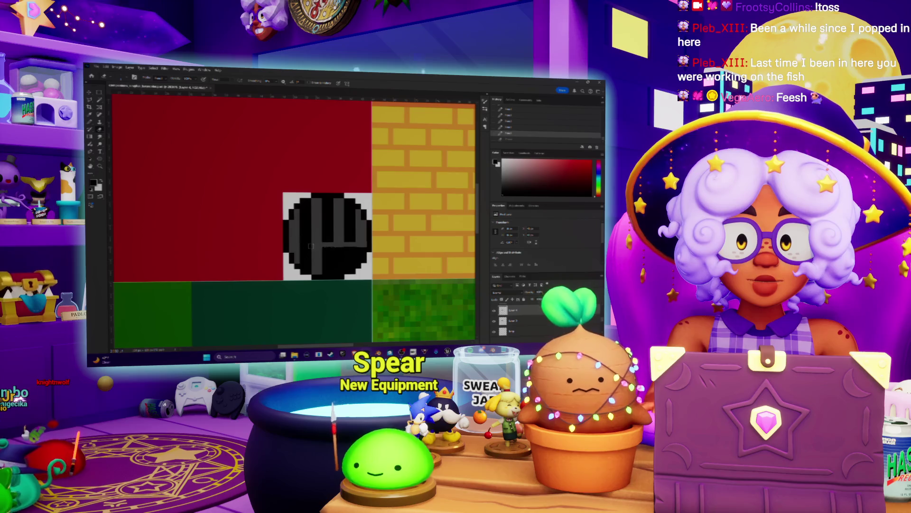
pyautogui.hotkey('ctrl', 'shift', 'z')
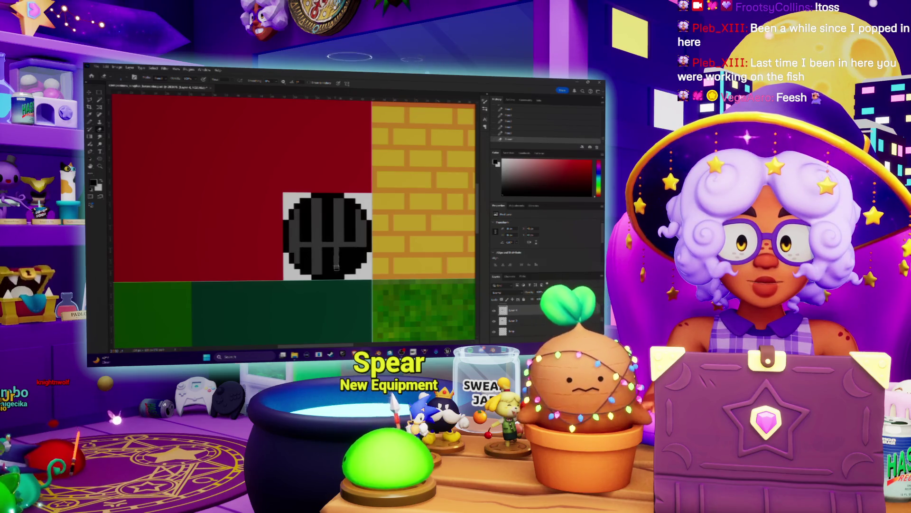
pyautogui.press('z')
pyautogui.moveTo(376, 268); pyautogui.dragTo(361, 258)
pyautogui.hotkey('ctrl', 'z')
pyautogui.hotkey('ctrl', 'z')
pyautogui.hotkey('ctrl', 'z')
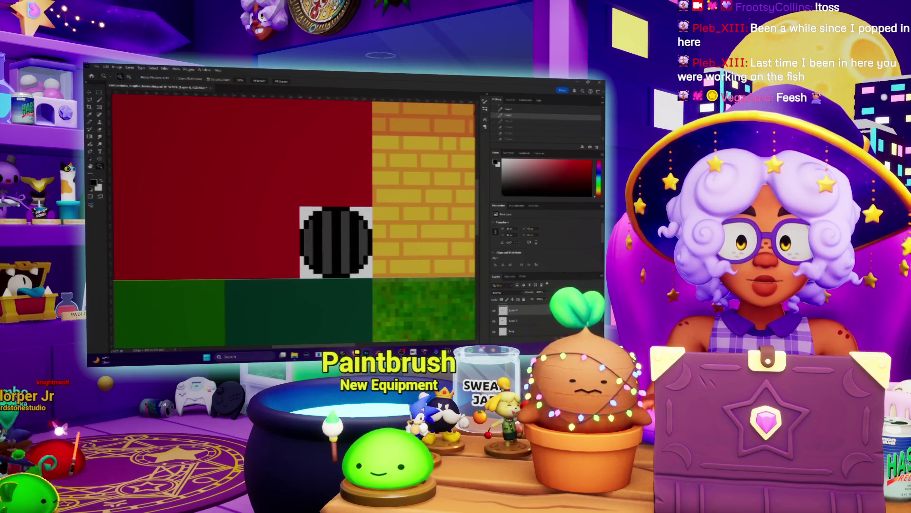
# - Try grey repaints and a solid dark grey fill, undoing back to uniform stripes
pyautogui.moveTo(353, 355)
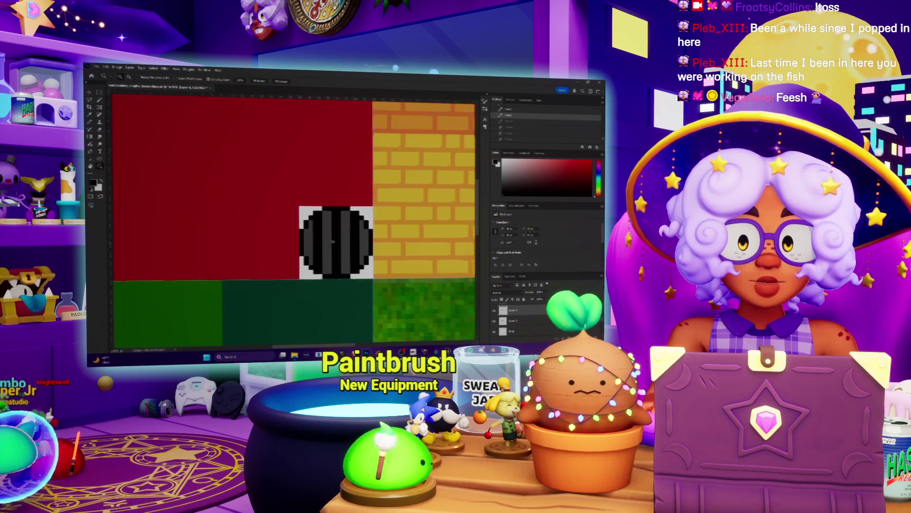
pyautogui.keyDown('alt'); pyautogui.scroll(1, 331, 241); pyautogui.keyUp('alt')
pyautogui.moveTo(366, 225); pyautogui.dragTo(362, 247)
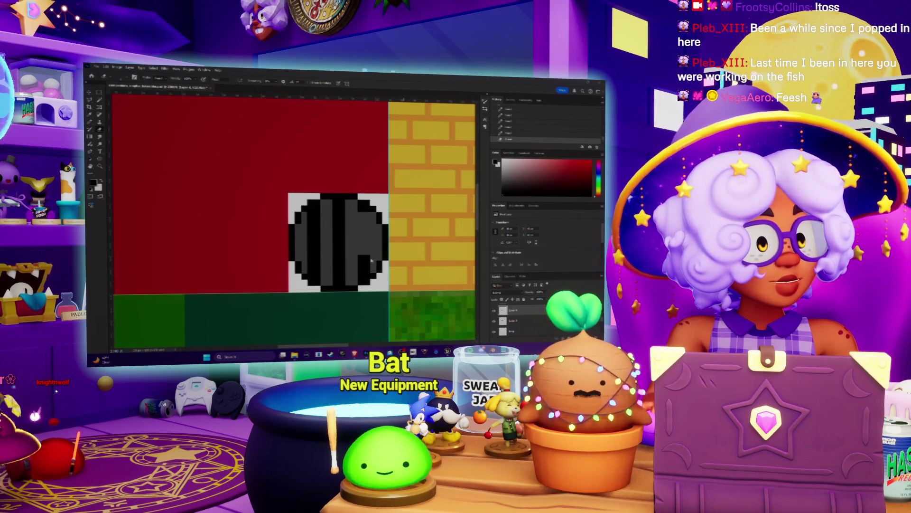
pyautogui.hotkey('ctrl', 'z')
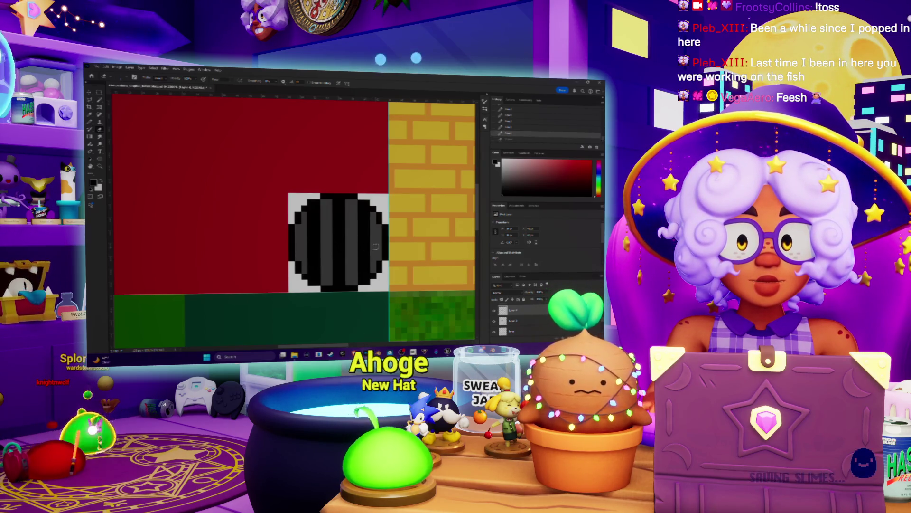
pyautogui.hotkey('ctrl', '-')
pyautogui.hotkey('ctrl', '-')
pyautogui.keyDown('alt'); pyautogui.scroll(3, 300, 256); pyautogui.keyUp('alt')
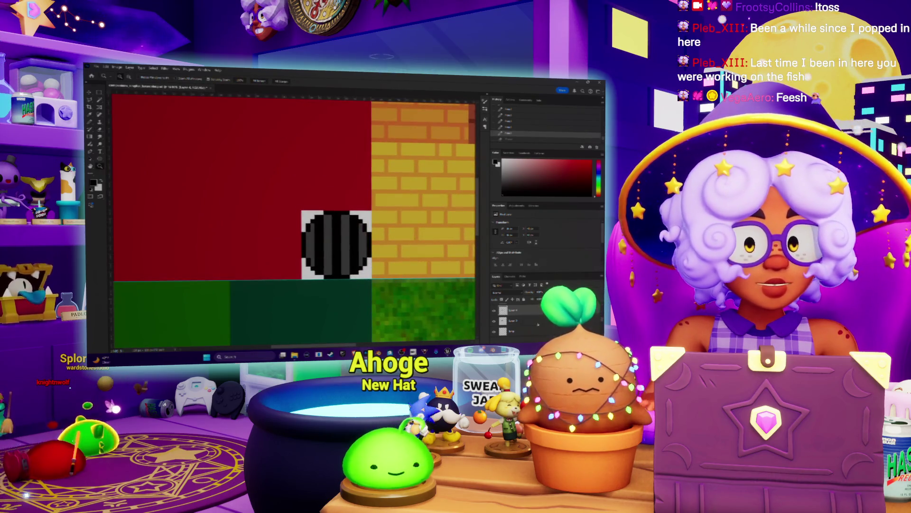
pyautogui.hotkey('alt', 'BackSpace')
pyautogui.hotkey('ctrl', 'z')
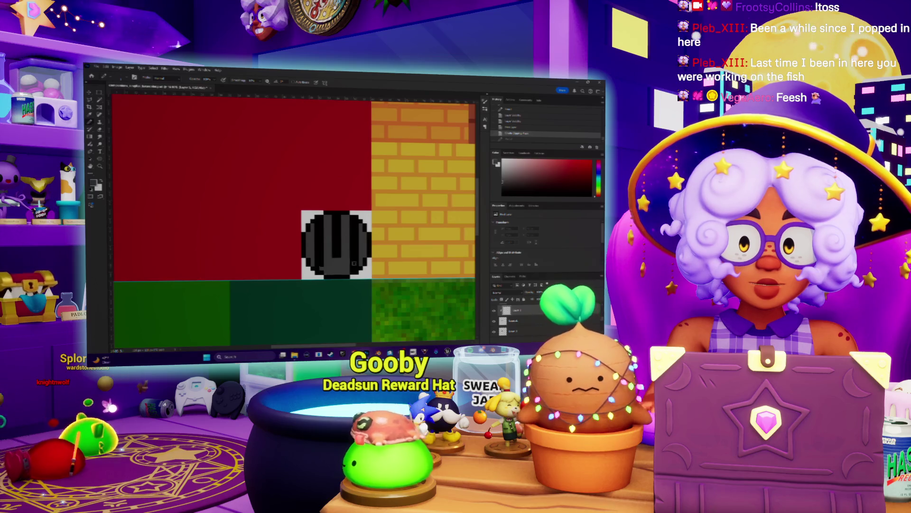
pyautogui.hotkey('ctrl', 'z')
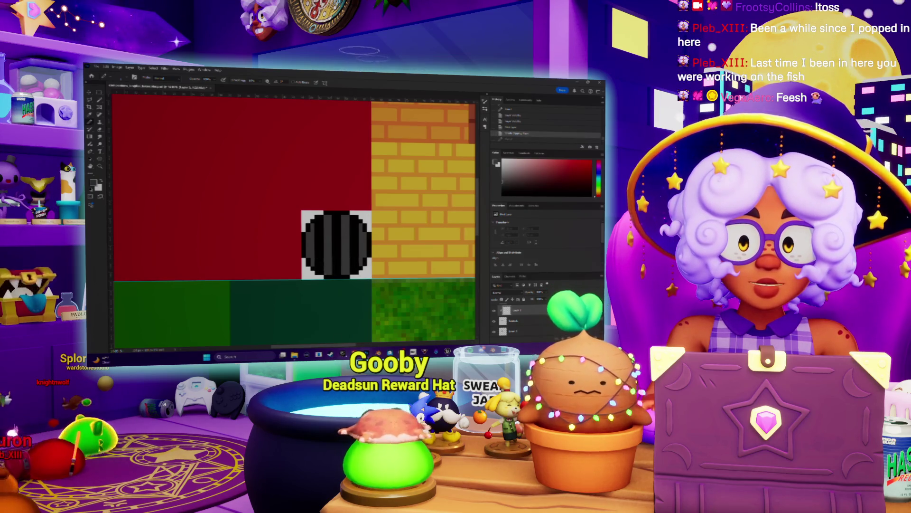
# - Compare the headlight with the red car reference page and bring up Hue/Saturation
pyautogui.hotkey('alt', 'Tab')
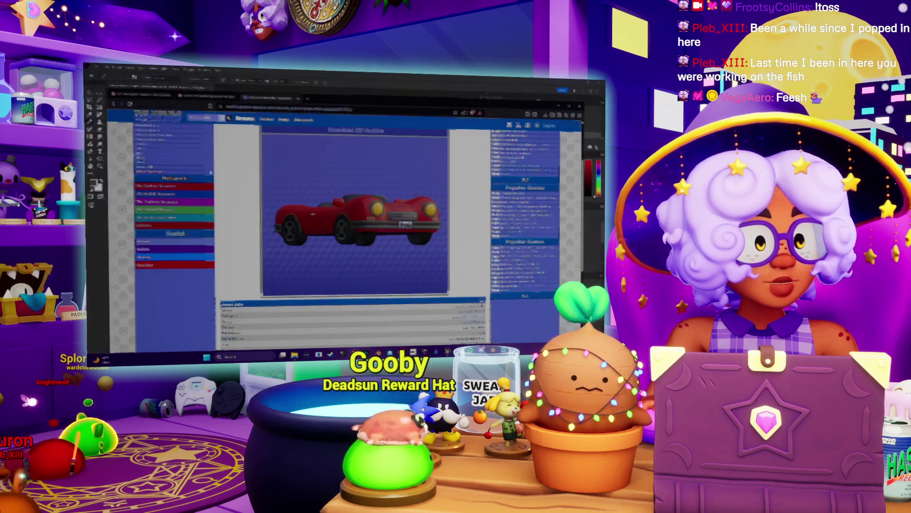
pyautogui.hotkey('alt', 'Tab')
pyautogui.scroll(1, 344, 251)
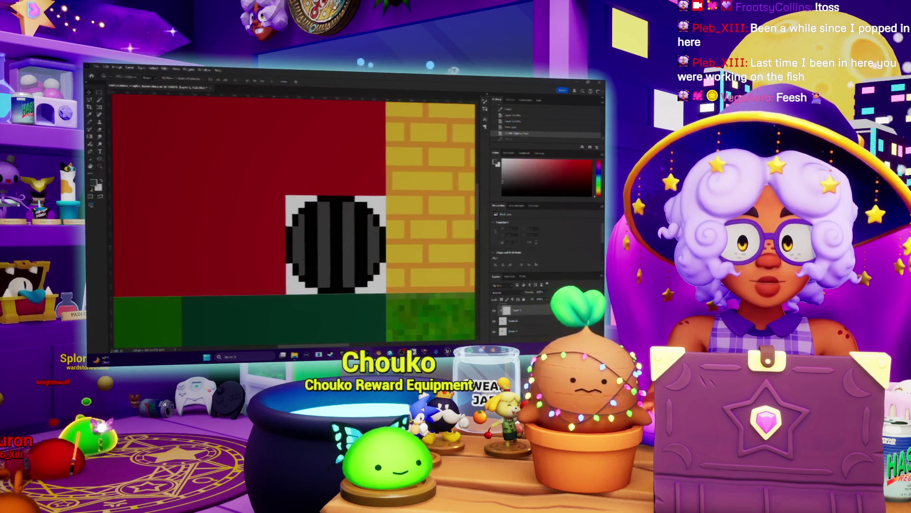
pyautogui.hotkey('ctrl', 'u')
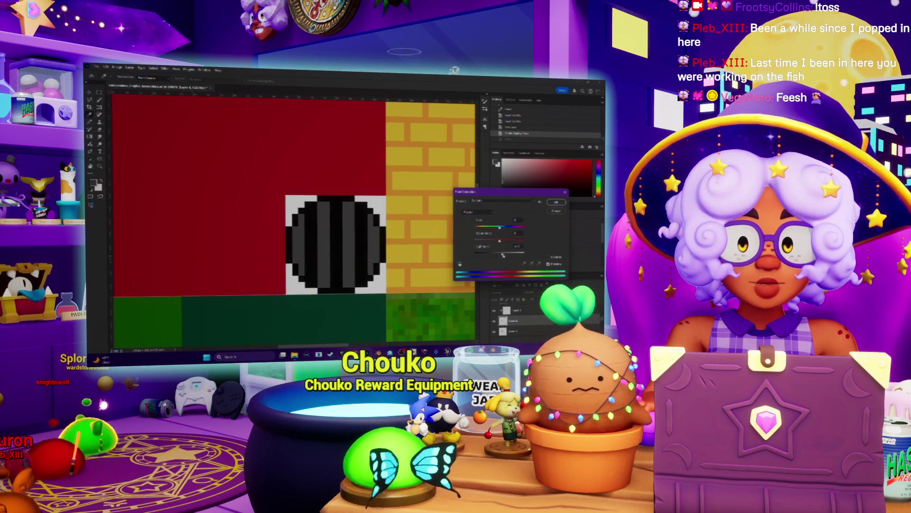
# - Apply the Hue/Saturation change, merge the layer down, and add a new layer
pyautogui.click(554, 202)
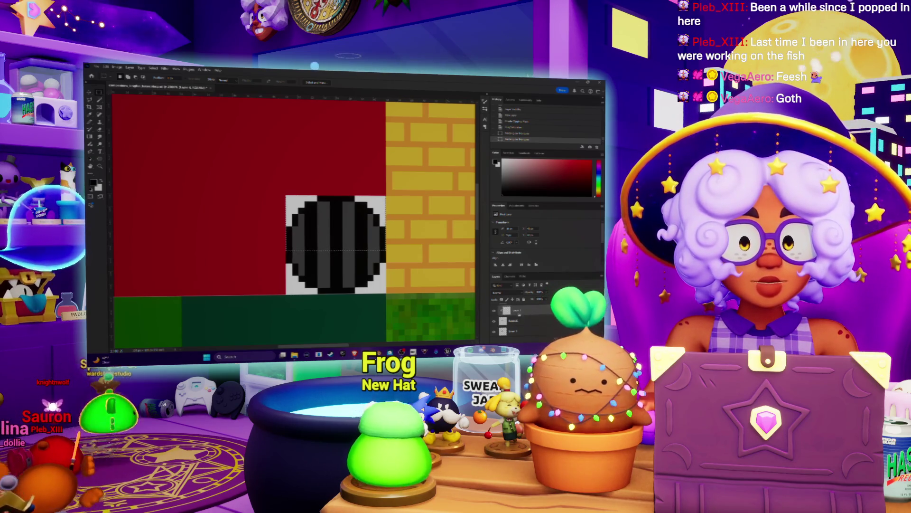
pyautogui.hotkey('ctrl', 'e')
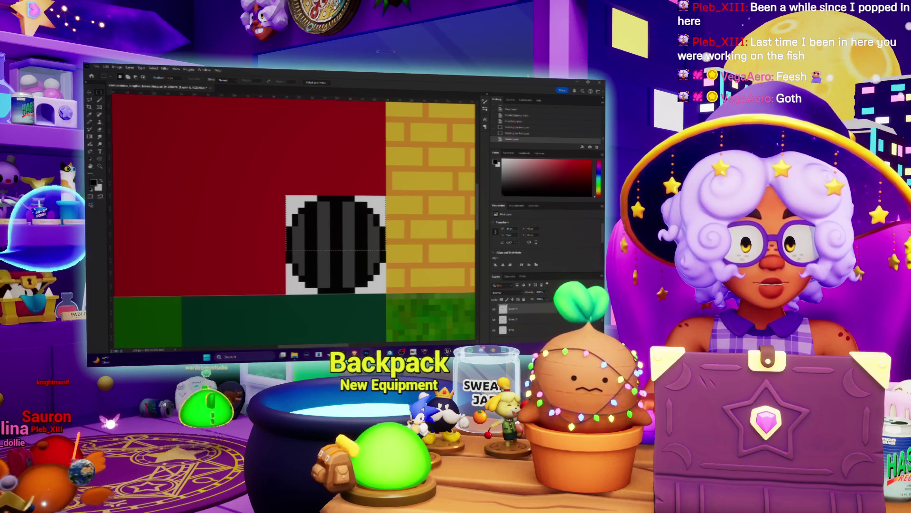
pyautogui.hotkey('ctrl', 'shift', 'alt', 'n')
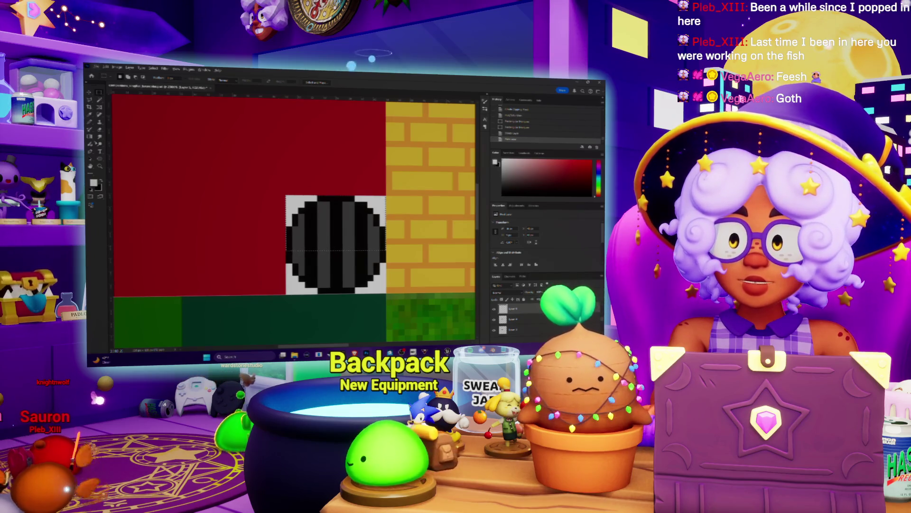
# - Zoom on the headlight and bring up the Gradient tool's presets
pyautogui.click(95, 141)
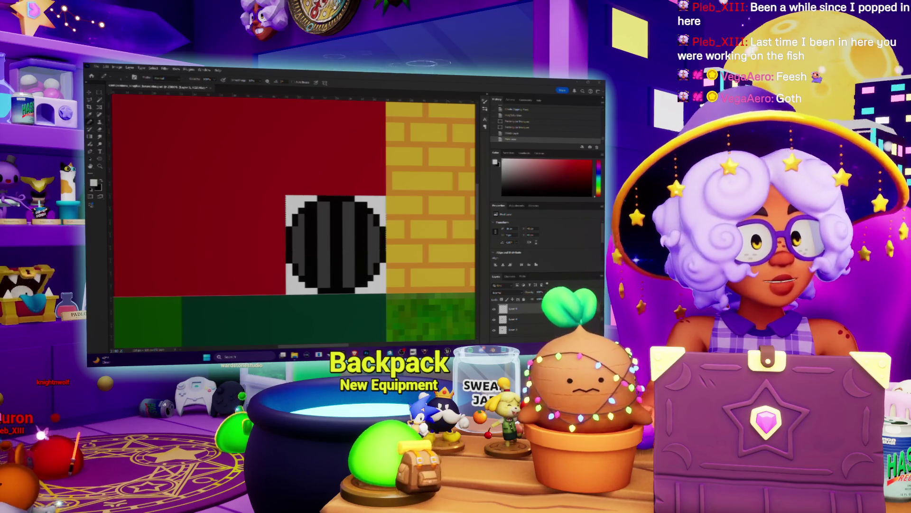
pyautogui.press('z')
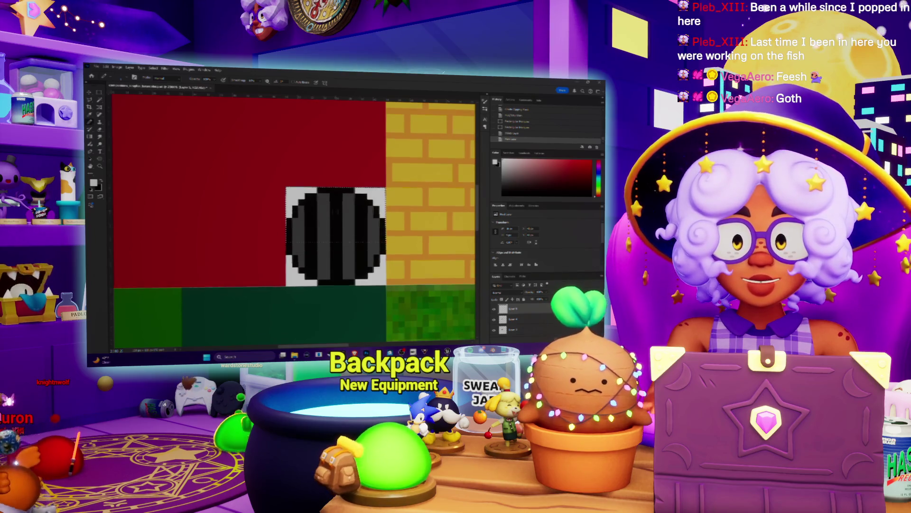
pyautogui.keyDown('alt'); pyautogui.scroll(-2, 294, 218); pyautogui.keyUp('alt')
pyautogui.press('g')
pyautogui.click(176, 78)
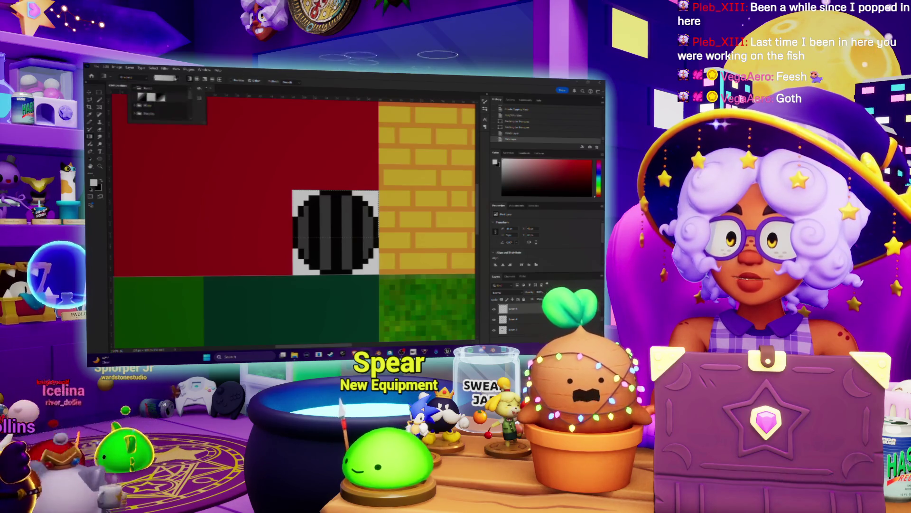
# - Shade the headlight square with a white-to-black gradient and rasterize the gradient layer
pyautogui.click(346, 220)
pyautogui.moveTo(348, 204)
pyautogui.mouseDown()
pyautogui.moveTo(348, 252)
pyautogui.moveTo(349, 177)
pyautogui.moveTo(350, 193)
pyautogui.mouseUp()
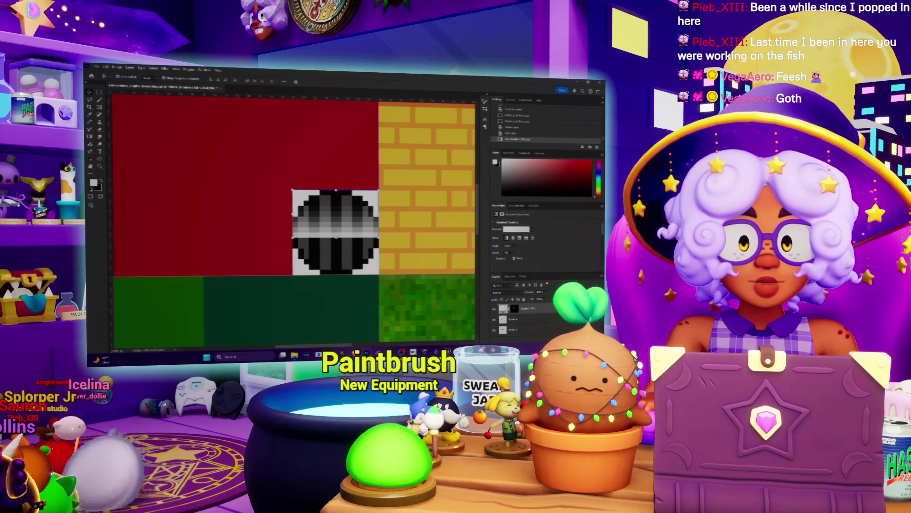
pyautogui.rightClick(528, 308)
pyautogui.click(541, 207)
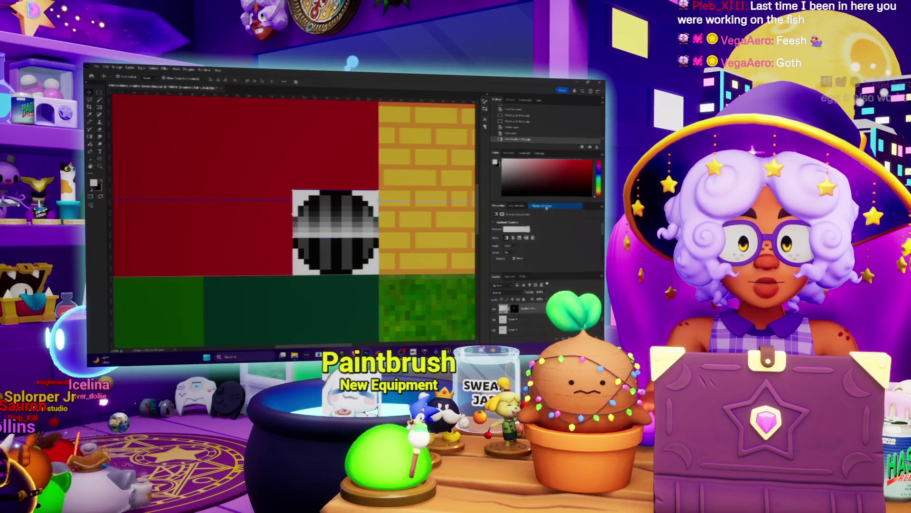
pyautogui.rightClick(518, 309)
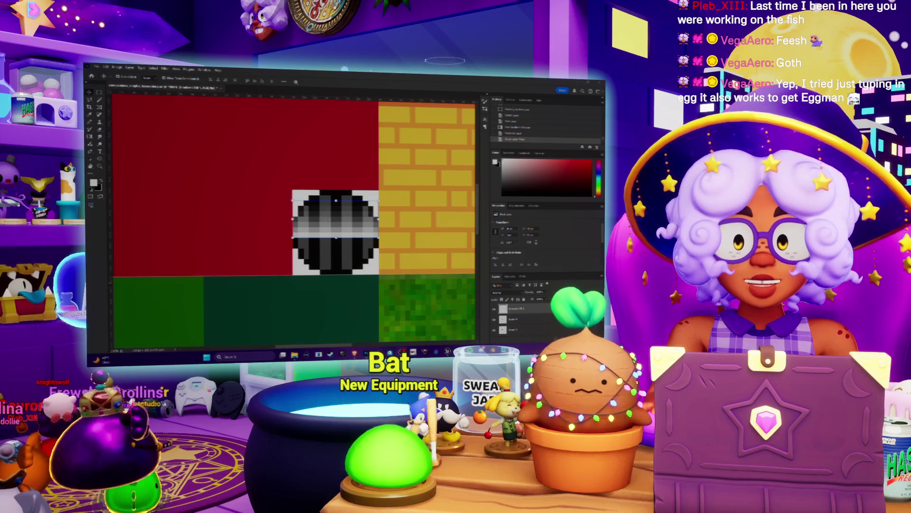
# - Zoom in on the headlight and select the yellow brick area beside it
pyautogui.press('z')
pyautogui.click(338, 180)
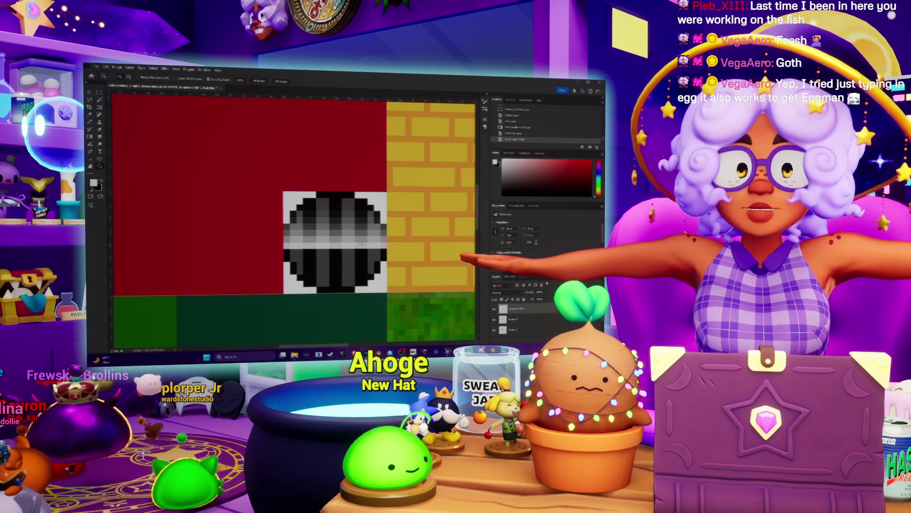
pyautogui.keyDown('alt'); pyautogui.scroll(-1, 363, 244); pyautogui.keyUp('alt')
pyautogui.press('m')
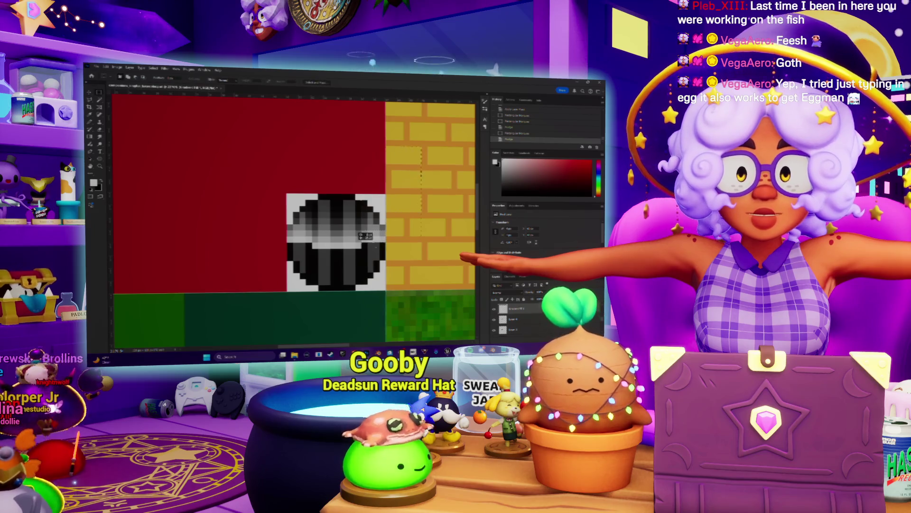
pyautogui.moveTo(386, 147); pyautogui.dragTo(421, 271)
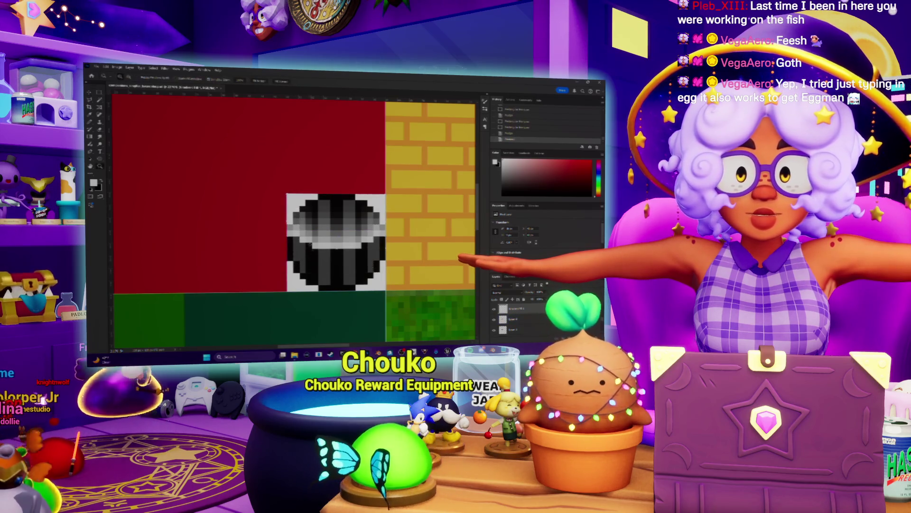
pyautogui.keyDown('alt'); pyautogui.scroll(-3, 309, 244); pyautogui.keyUp('alt')
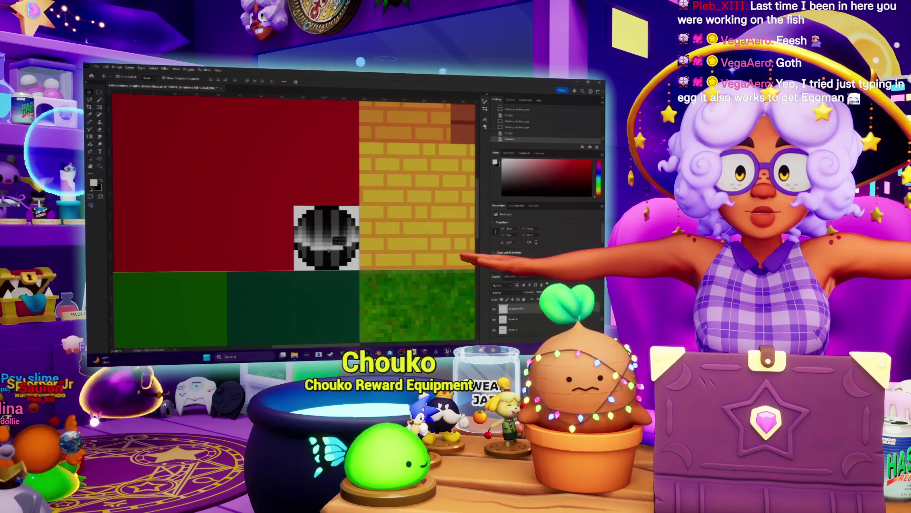
# - Move the shaded headlight sprite up into place and zoom to view the sheet
pyautogui.moveTo(329, 251); pyautogui.dragTo(326, 215)
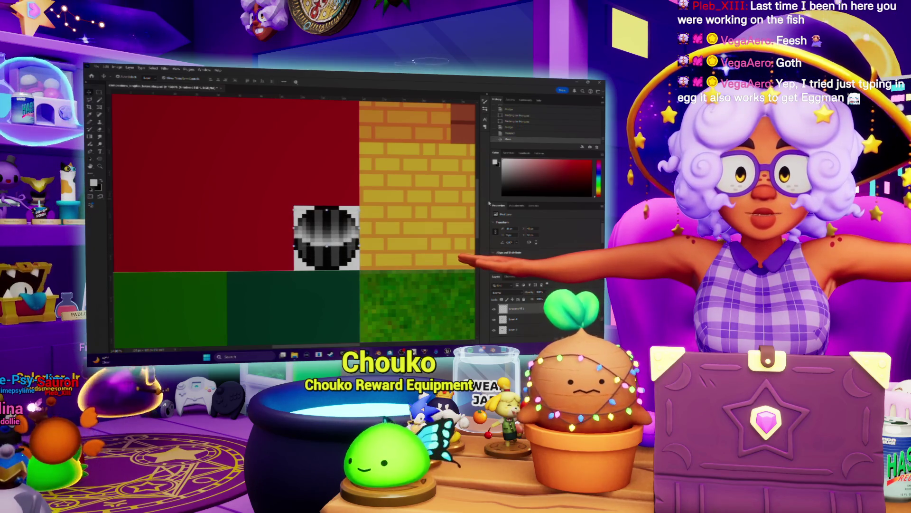
pyautogui.press('z')
pyautogui.keyDown('alt'); pyautogui.click(404, 257); pyautogui.keyUp('alt')
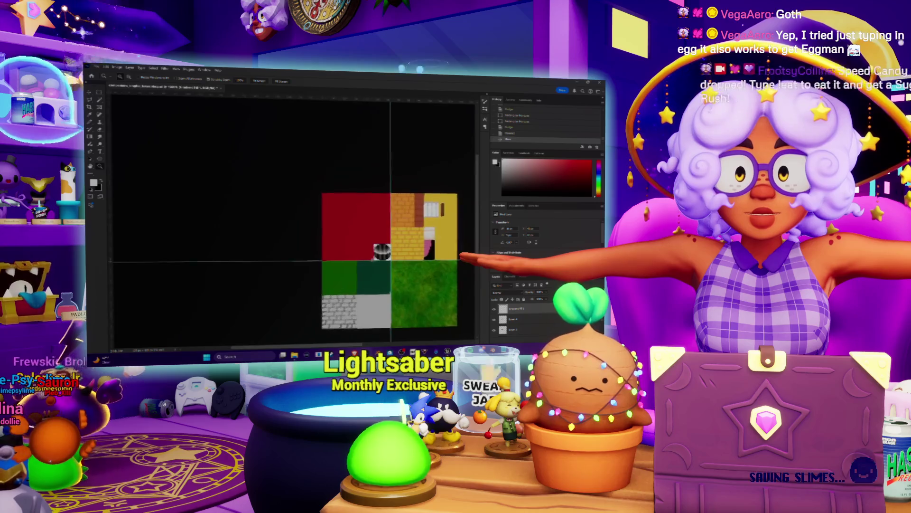
pyautogui.click(415, 258)
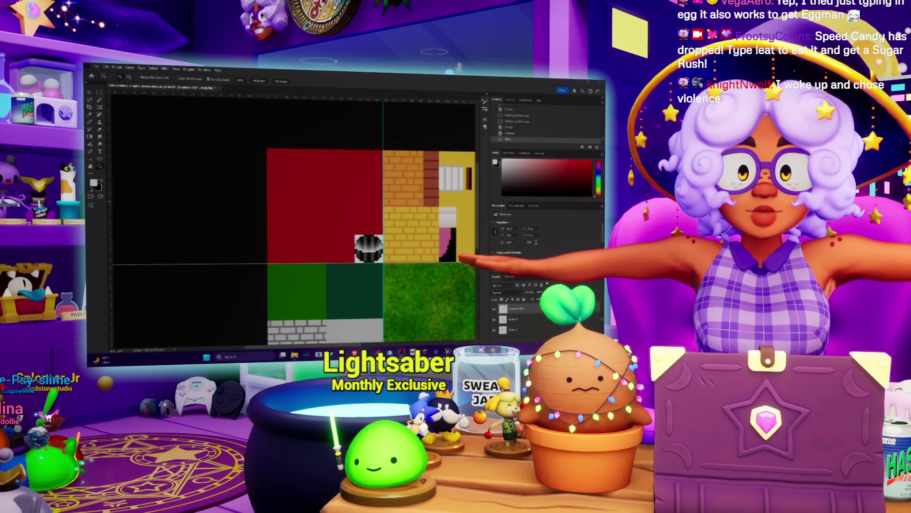
pyautogui.hotkey('alt', 'Tab')
pyautogui.hotkey('alt', 'Tab')
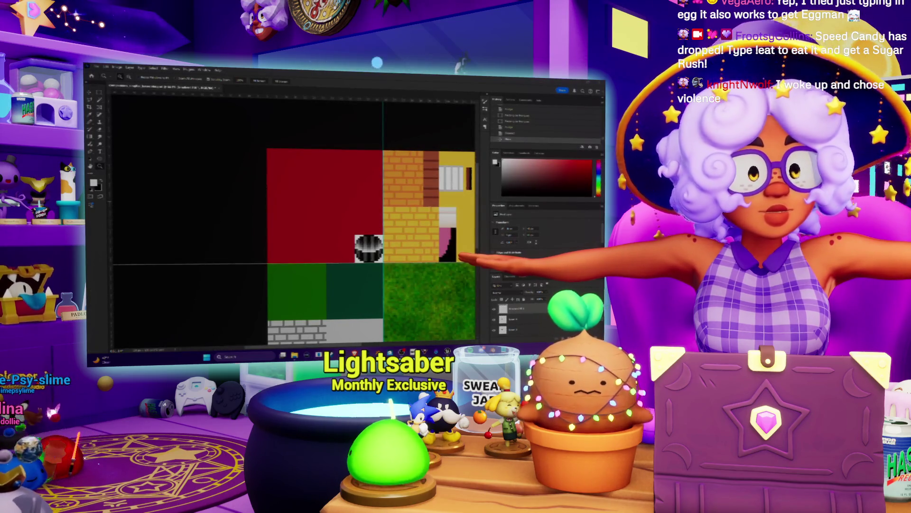
pyautogui.moveTo(370, 355)
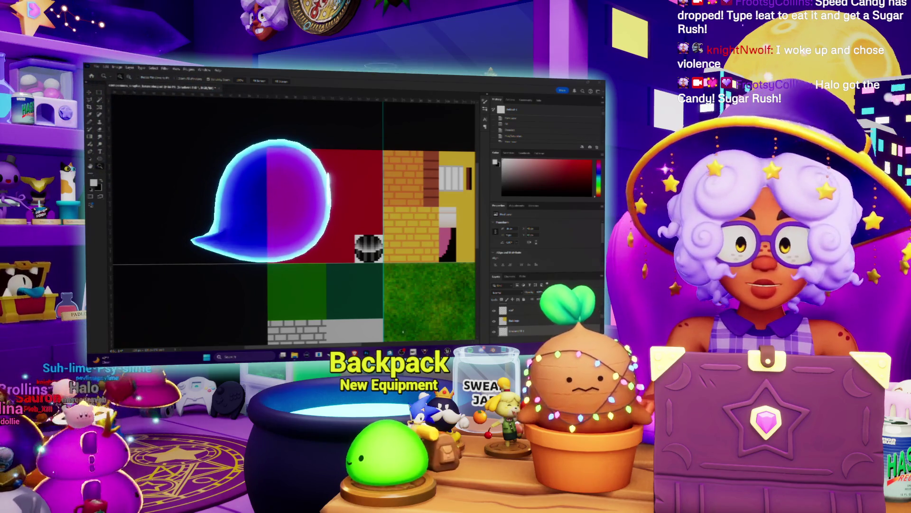
# - Load more car models and view the Onett Cars model in the 3D preview
pyautogui.hotkey('alt', 'Tab')
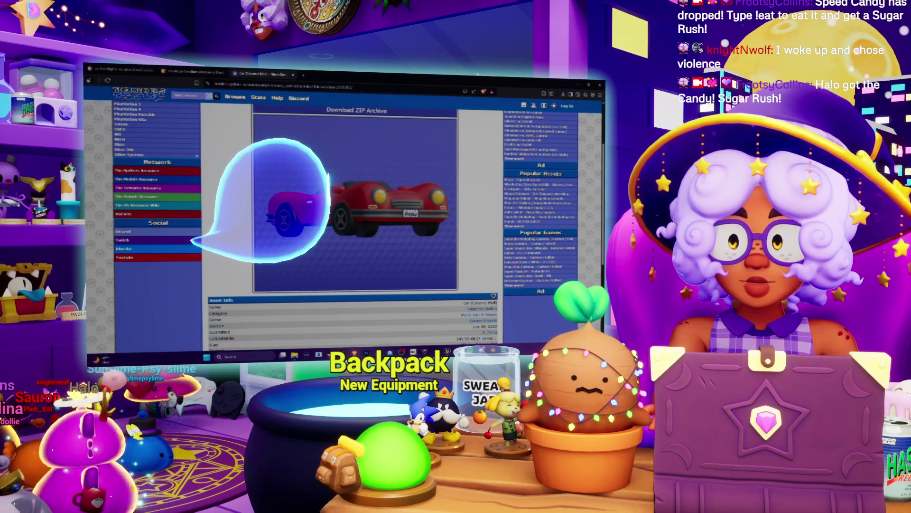
pyautogui.hotkey('alt', 'Left')
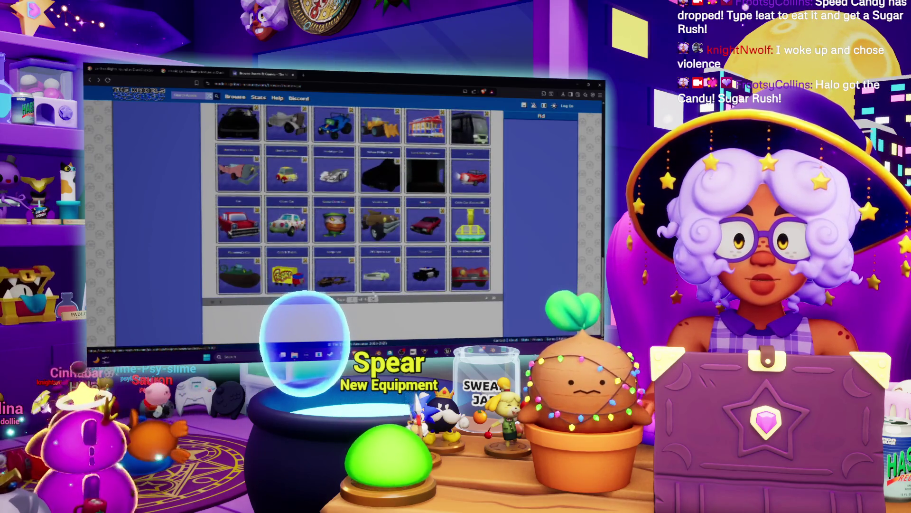
pyautogui.click(487, 298)
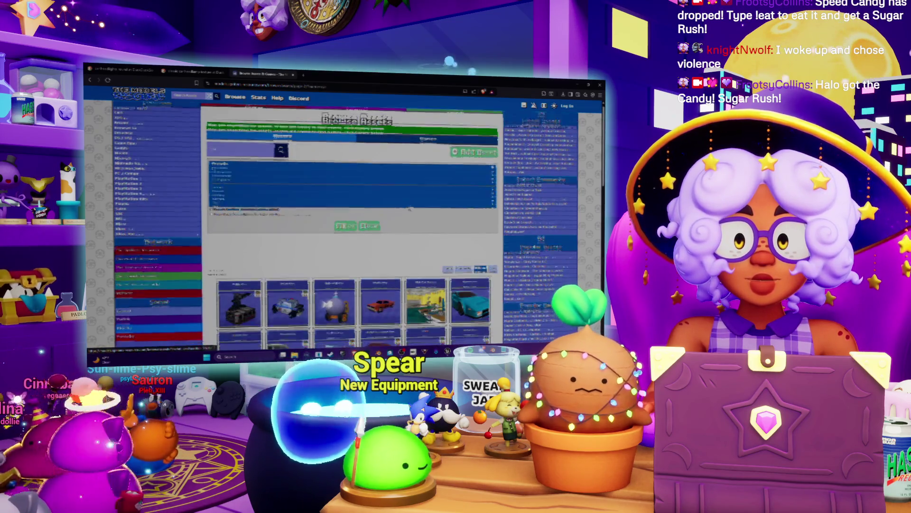
pyautogui.scroll(-5, 267, 125)
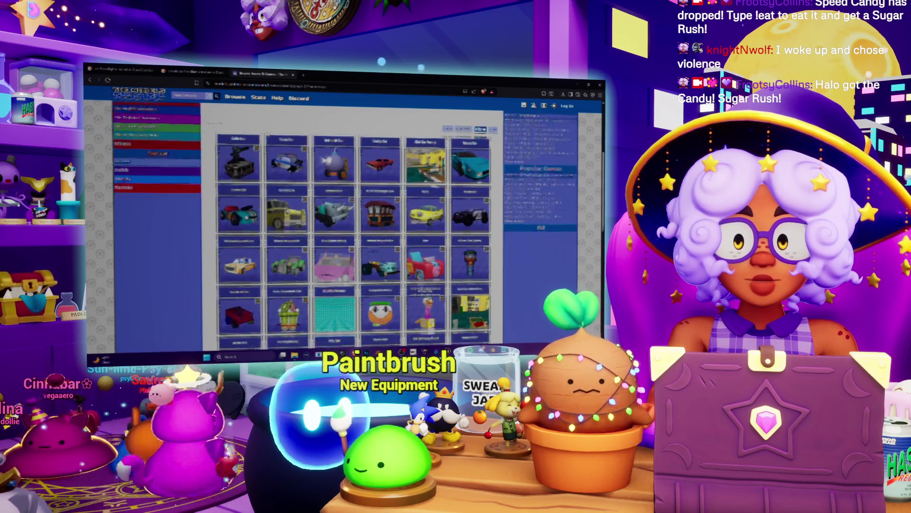
pyautogui.click(292, 170)
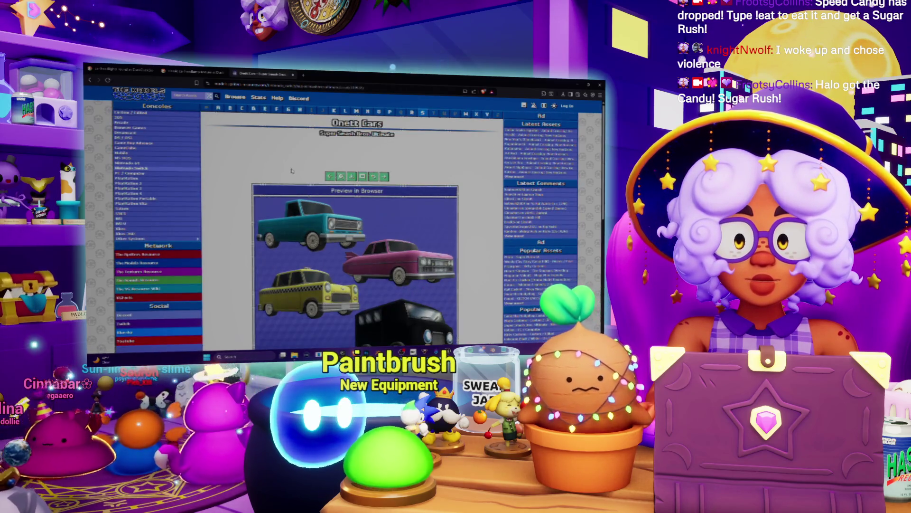
pyautogui.scroll(-2, 292, 170)
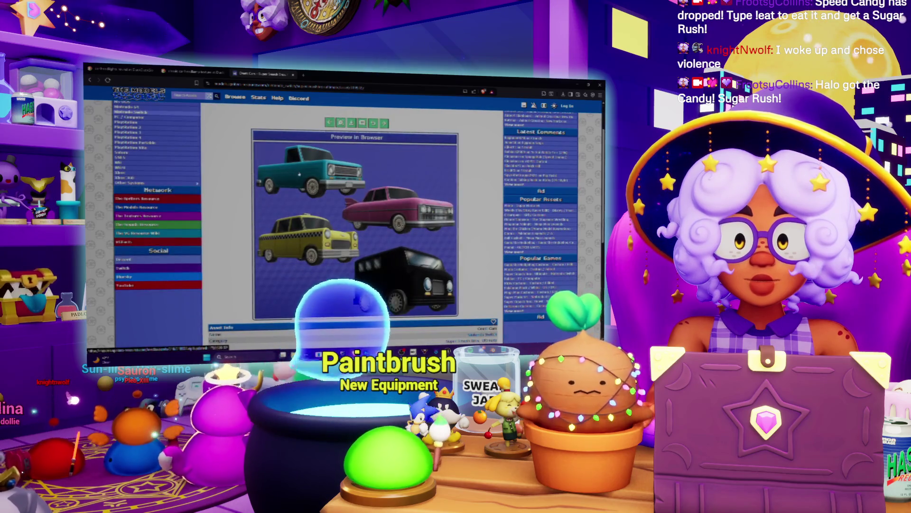
pyautogui.click(308, 174)
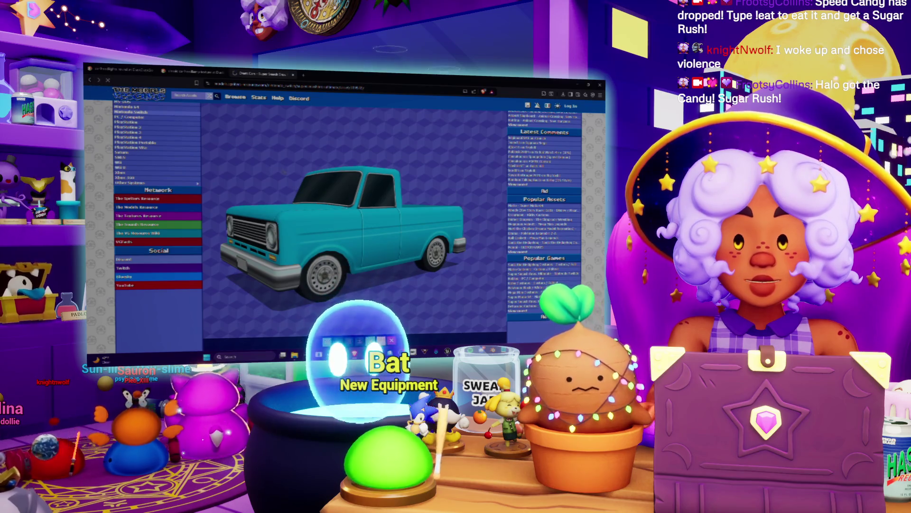
pyautogui.hotkey('alt', 'Left')
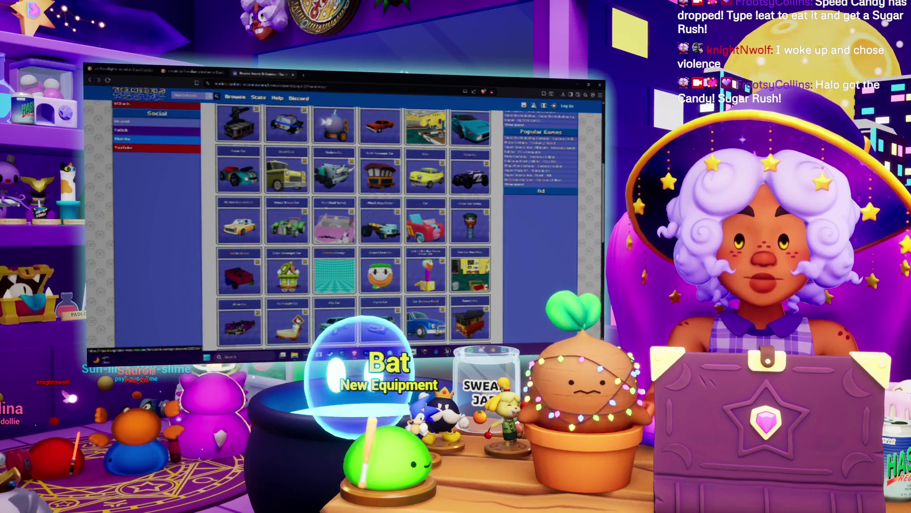
# - Turn the Koopa Troopa Car to a front view in 3D, then check the Clown Car page
pyautogui.scroll(-2, 354, 223)
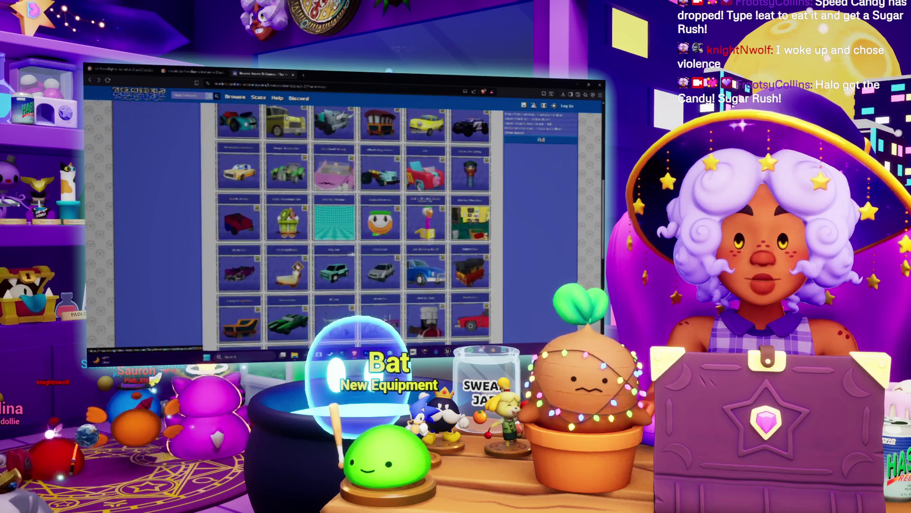
pyautogui.scroll(-5, 355, 240)
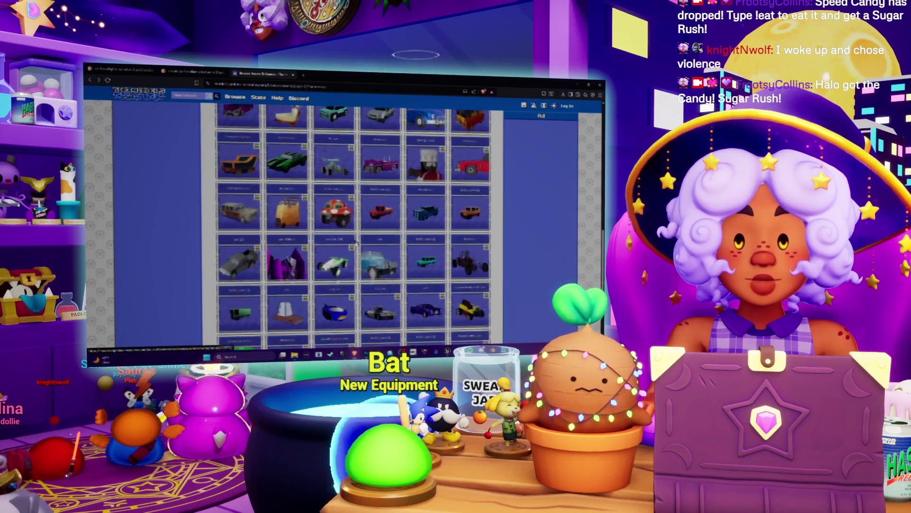
pyautogui.scroll(5, 356, 242)
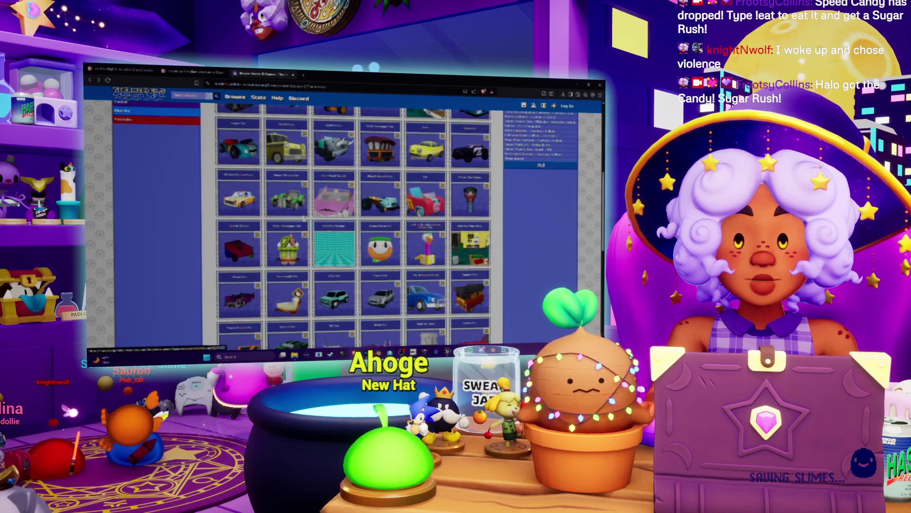
pyautogui.click(294, 202)
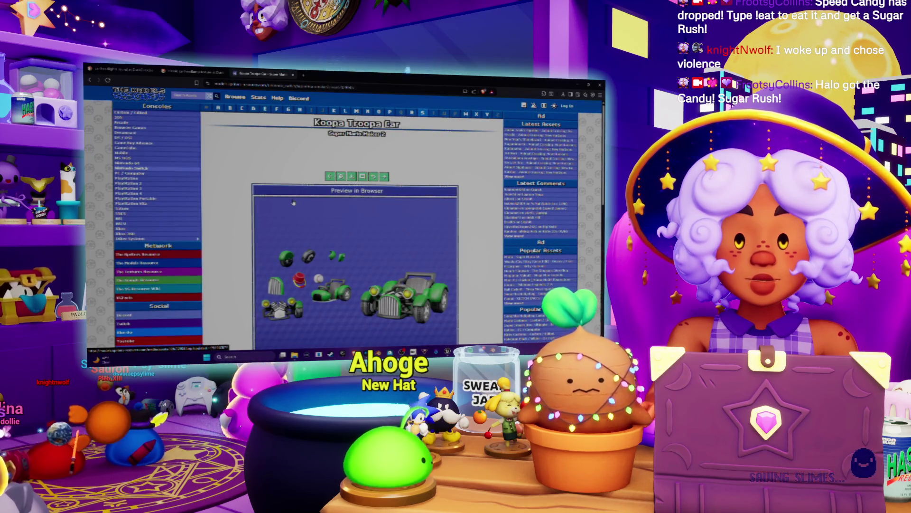
pyautogui.click(337, 240)
pyautogui.moveTo(339, 226); pyautogui.dragTo(265, 272)
pyautogui.scroll(3, 265, 272)
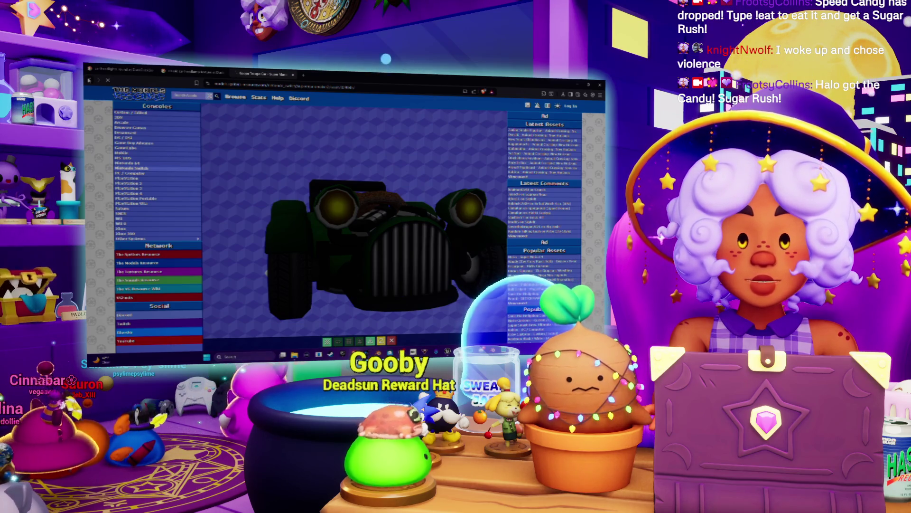
pyautogui.hotkey('alt', 'Left')
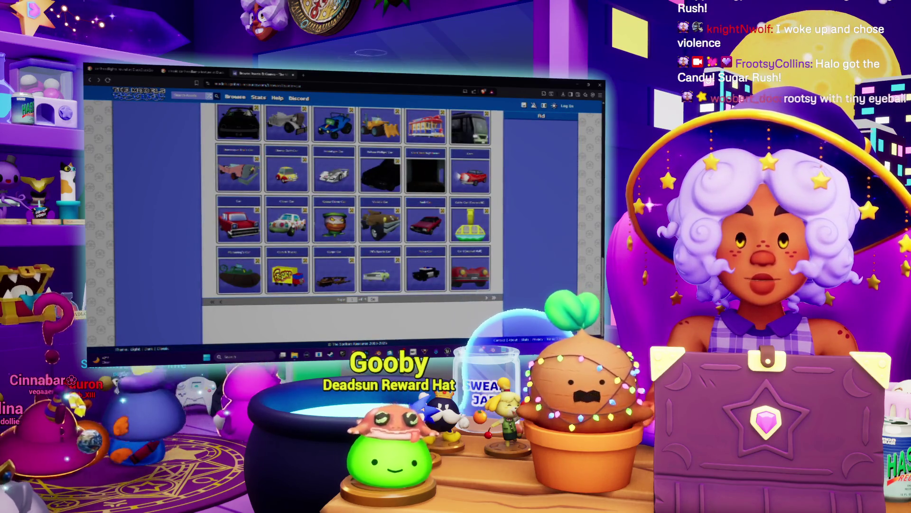
pyautogui.click(281, 230)
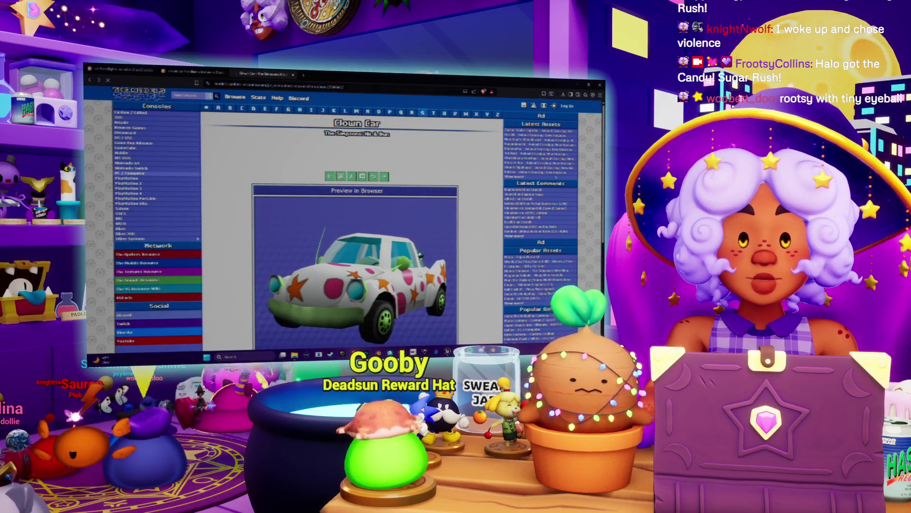
pyautogui.hotkey('alt', 'Left')
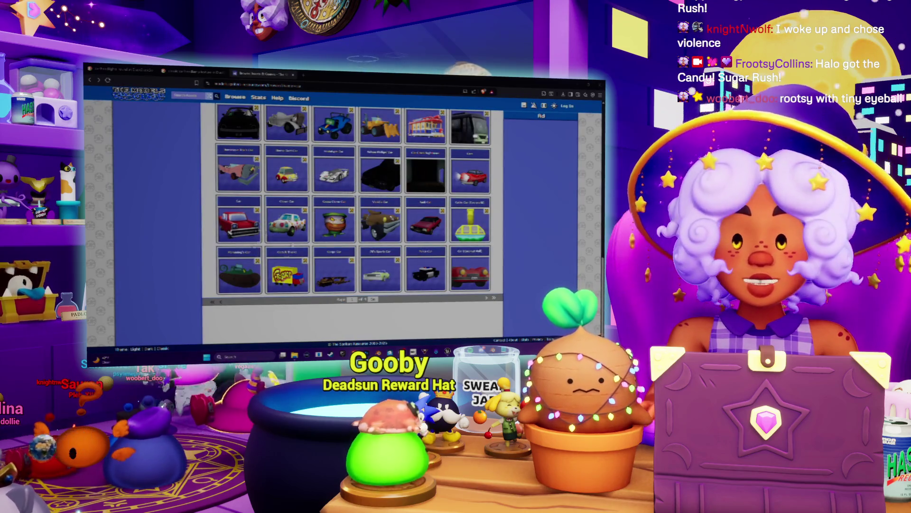
pyautogui.scroll(3, 353, 213)
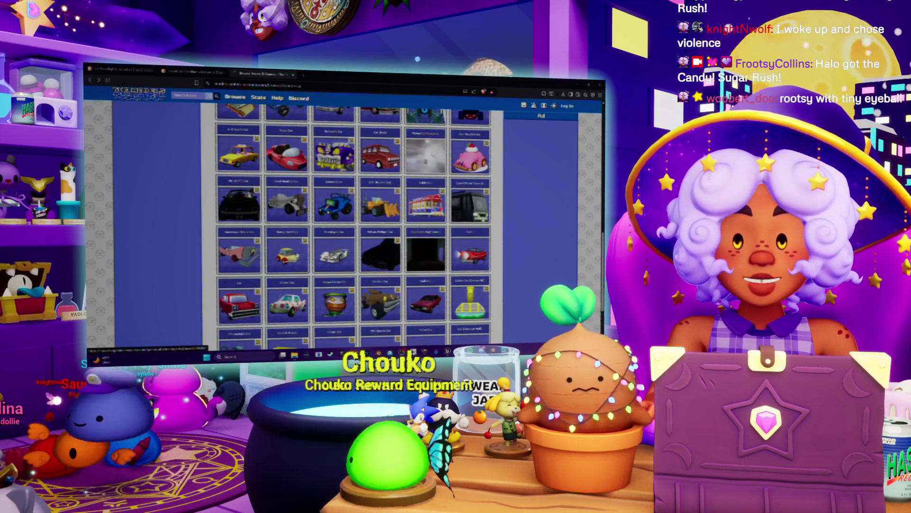
# - Look at the yellow Mario car page and the pink convertible in the 3D viewer
pyautogui.click(239, 151)
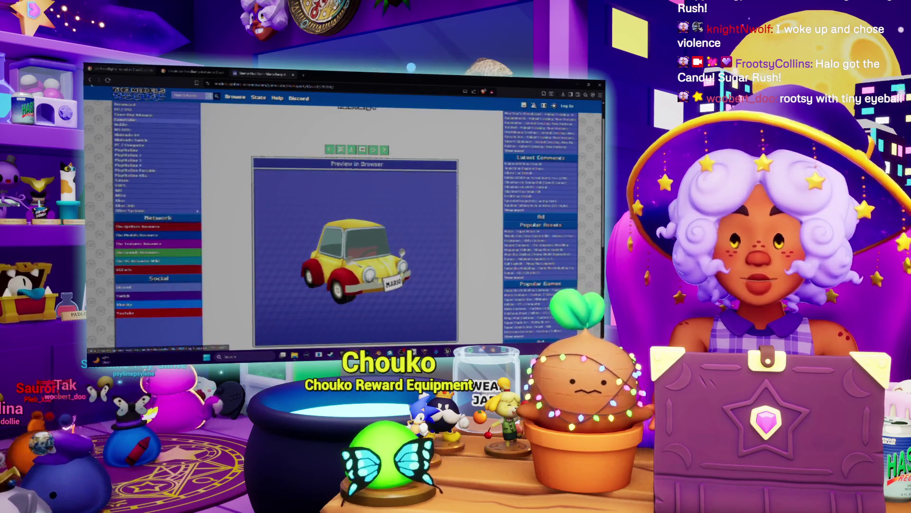
pyautogui.hotkey('alt', 'Left')
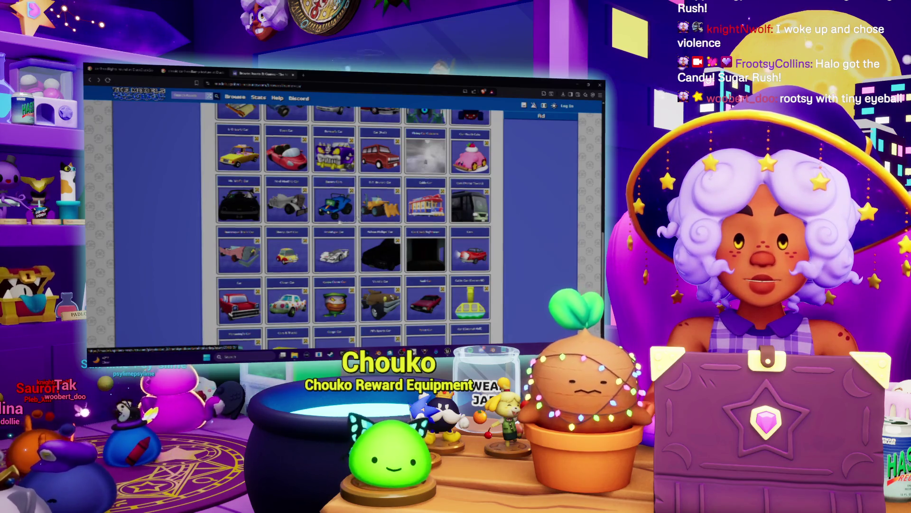
pyautogui.scroll(2, 341, 221)
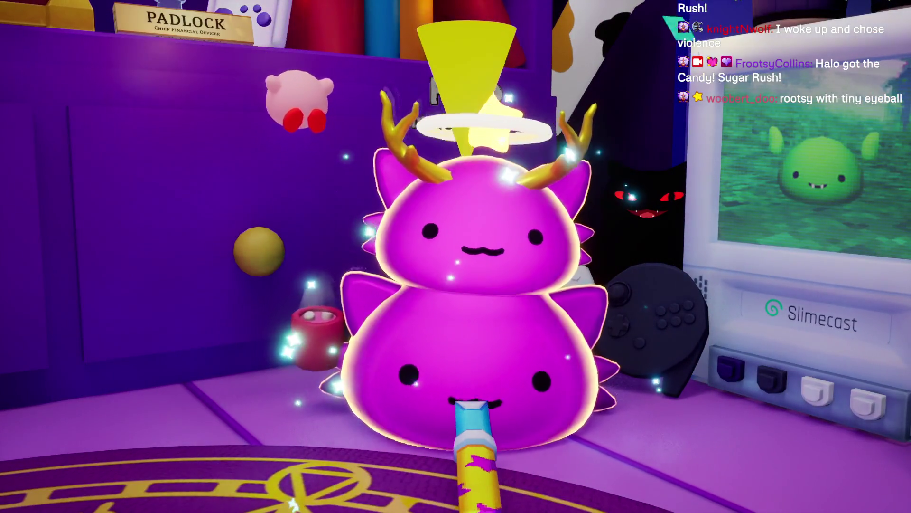
pyautogui.scroll(-2, 455, 256)
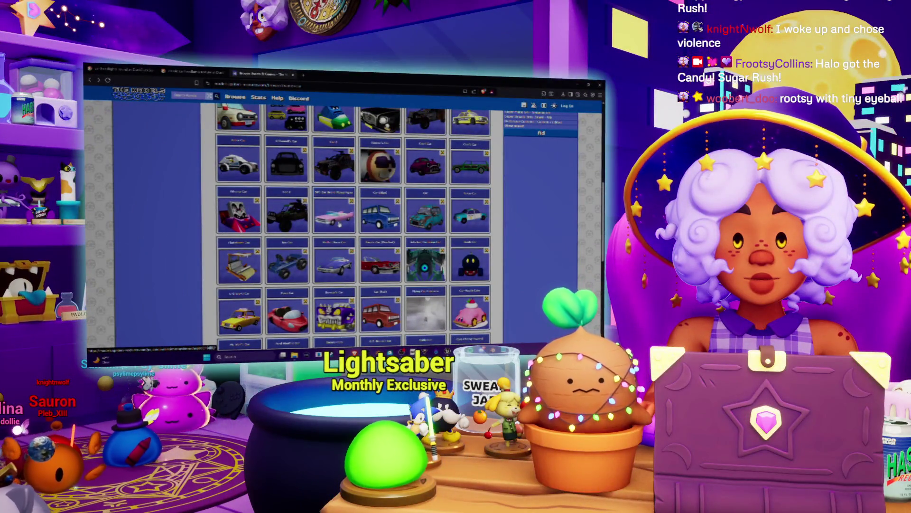
pyautogui.click(338, 224)
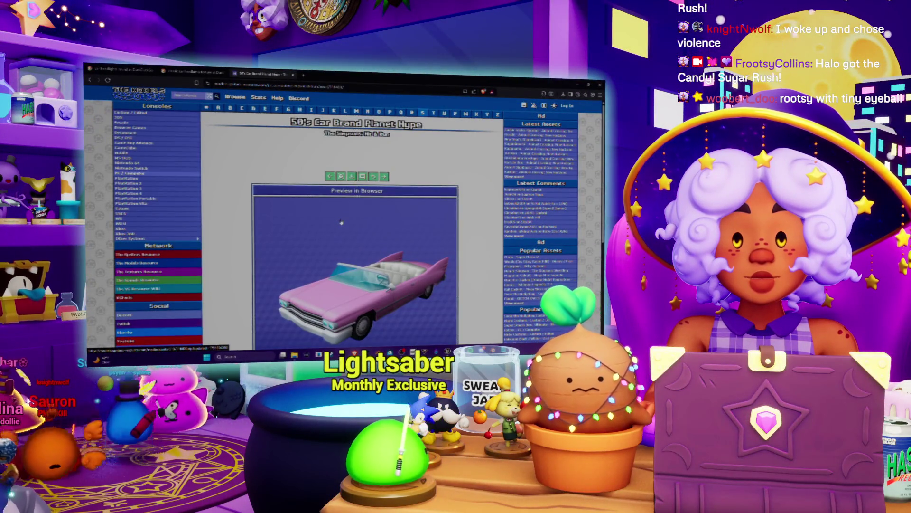
pyautogui.scroll(-2, 341, 222)
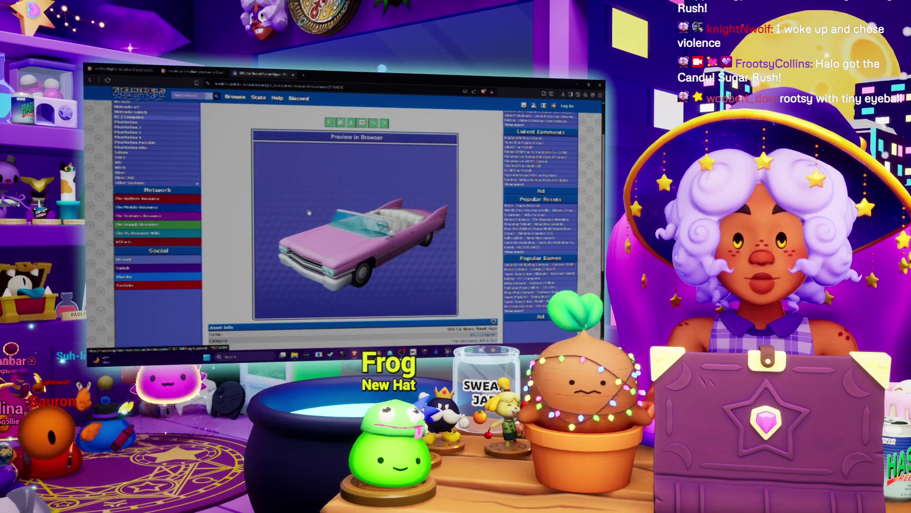
pyautogui.click(308, 209)
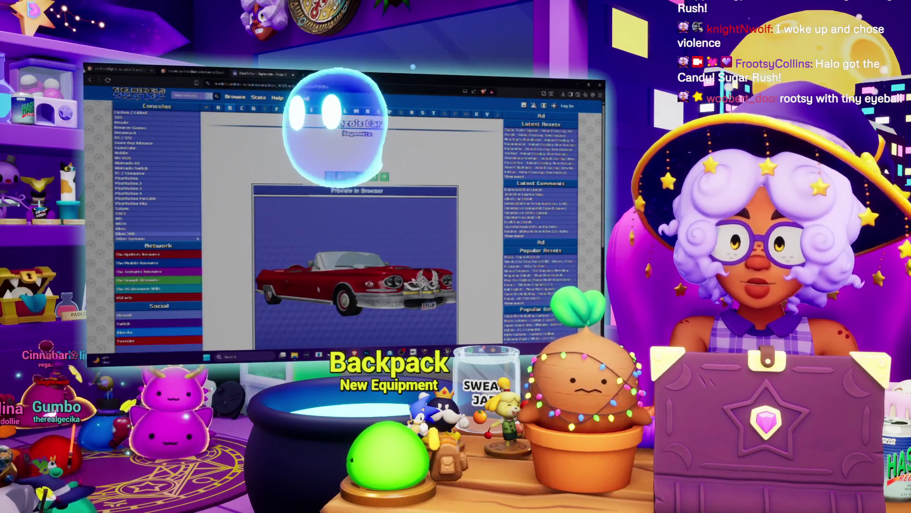
pyautogui.hotkey('alt', 'Left')
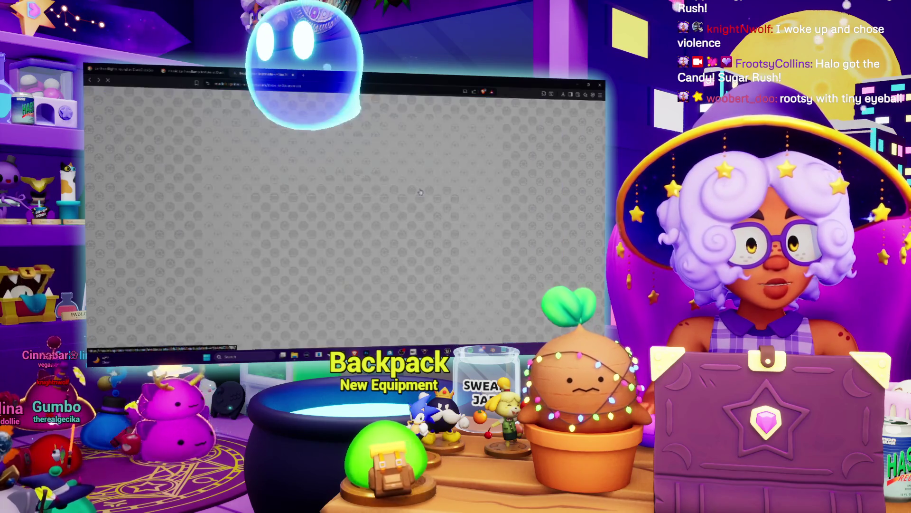
# - Save the three-car model ZIP, then go to the Cable Car model page
pyautogui.scroll(-3, 421, 190)
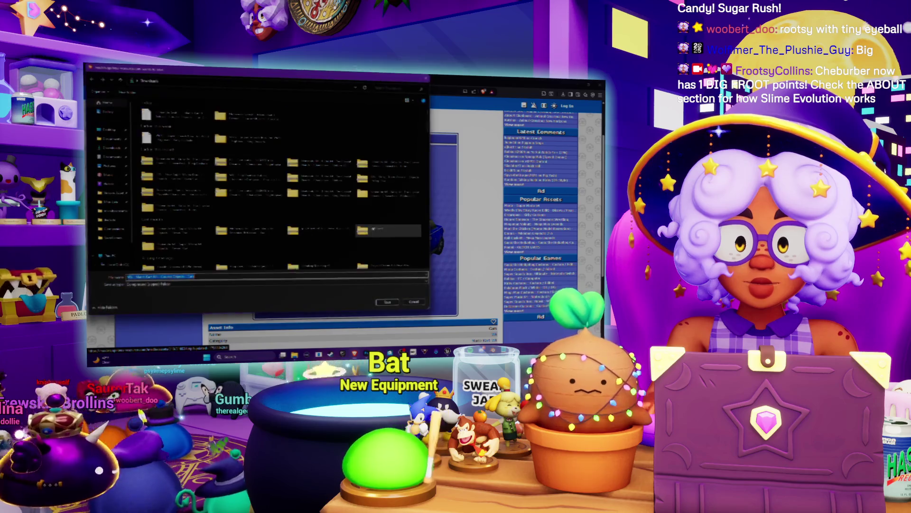
pyautogui.click(414, 302)
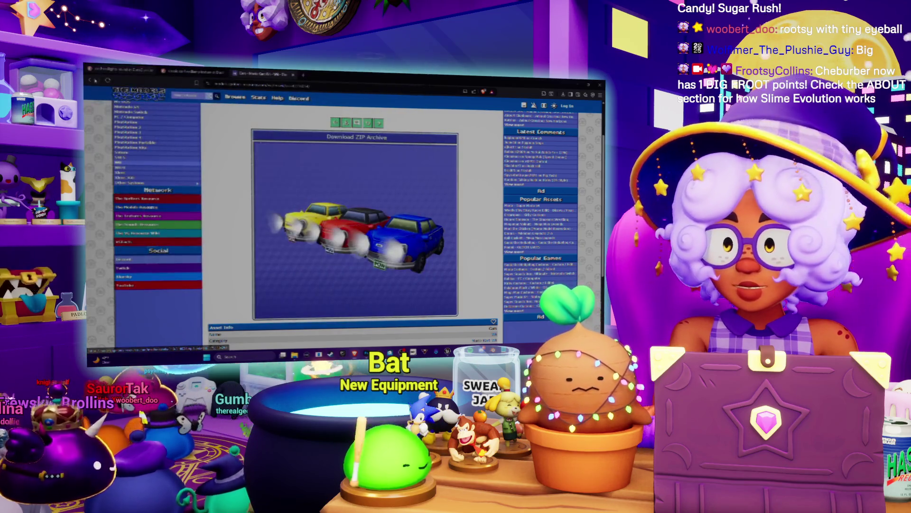
pyautogui.hotkey('alt', 'Left')
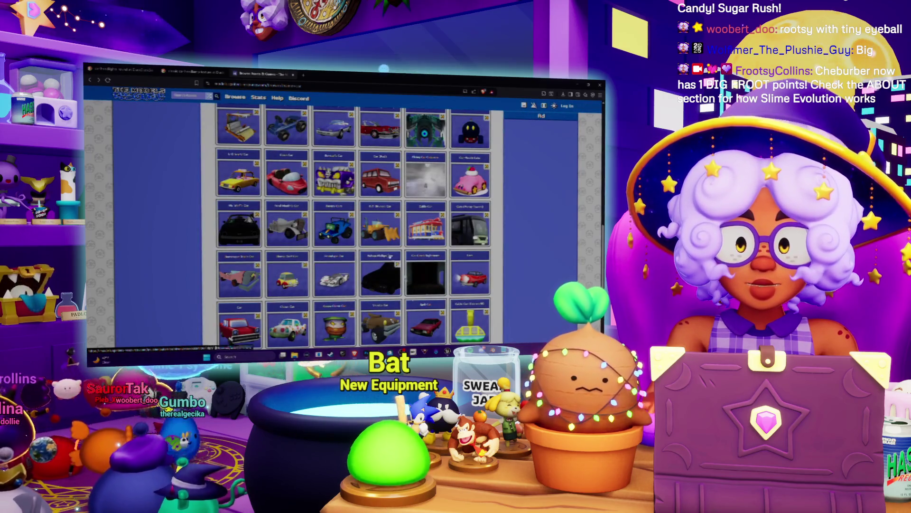
pyautogui.scroll(-2, 369, 226)
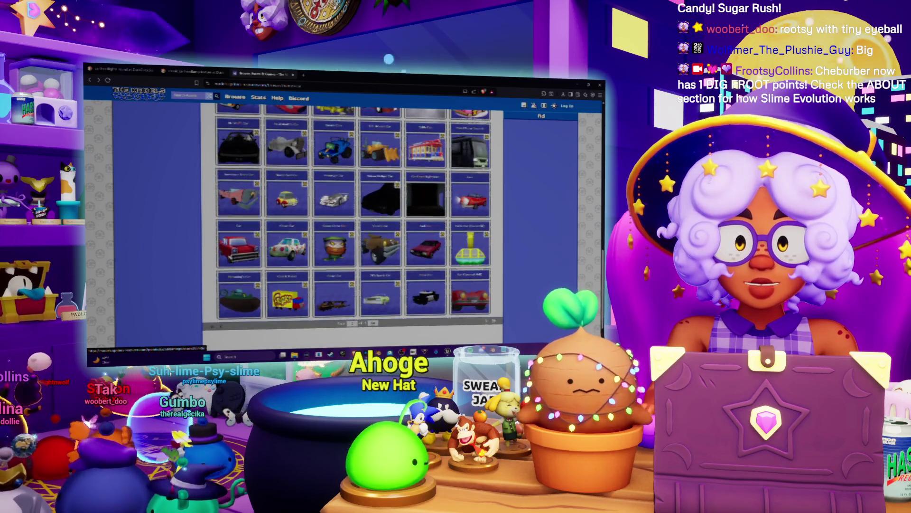
pyautogui.click(413, 151)
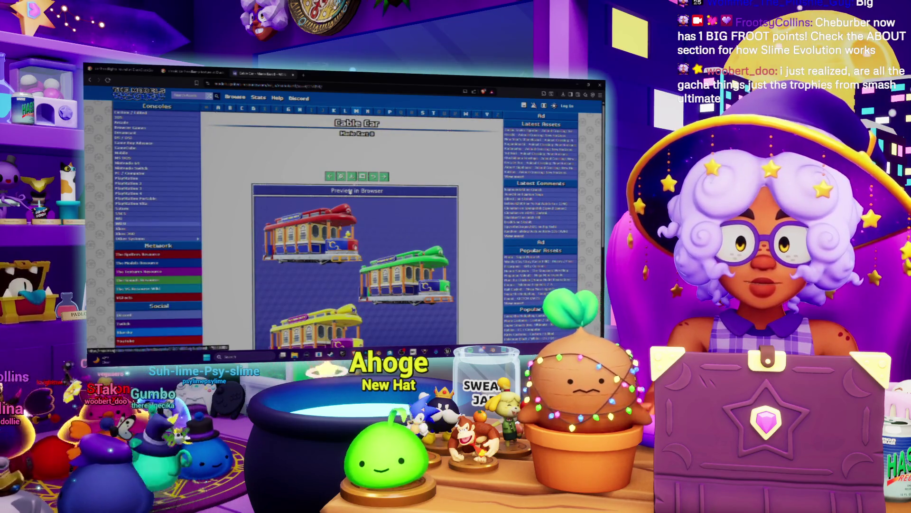
# - Open the Cable Car in the 3D viewer, save its ZIP, and open the downloaded archive
pyautogui.scroll(-3, 350, 191)
pyautogui.click(312, 169)
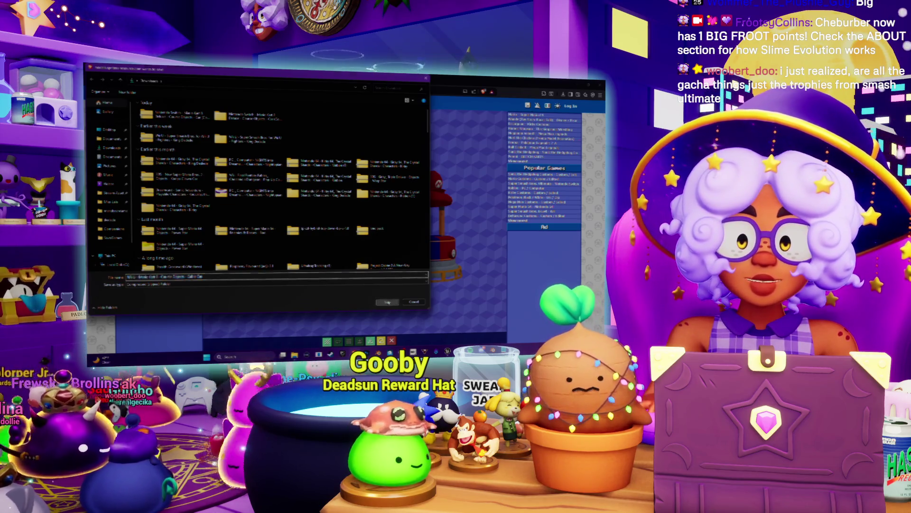
pyautogui.click(387, 302)
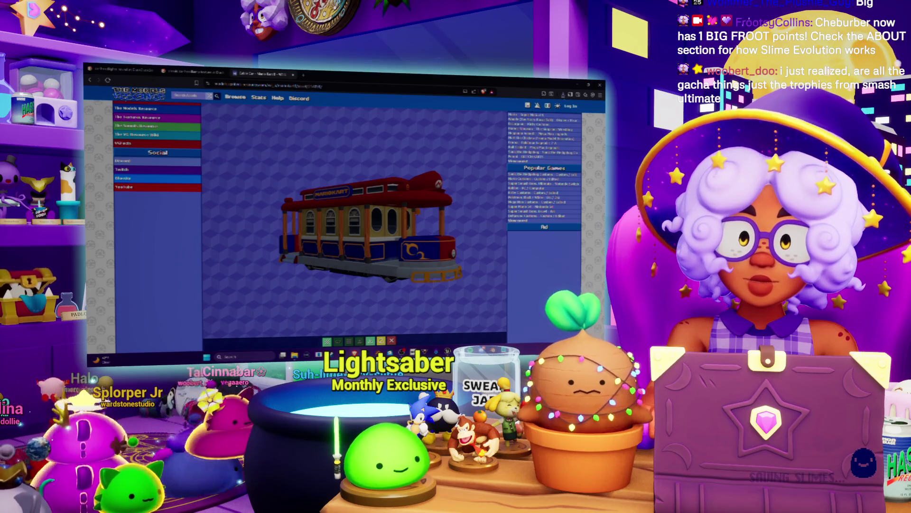
pyautogui.click(563, 95)
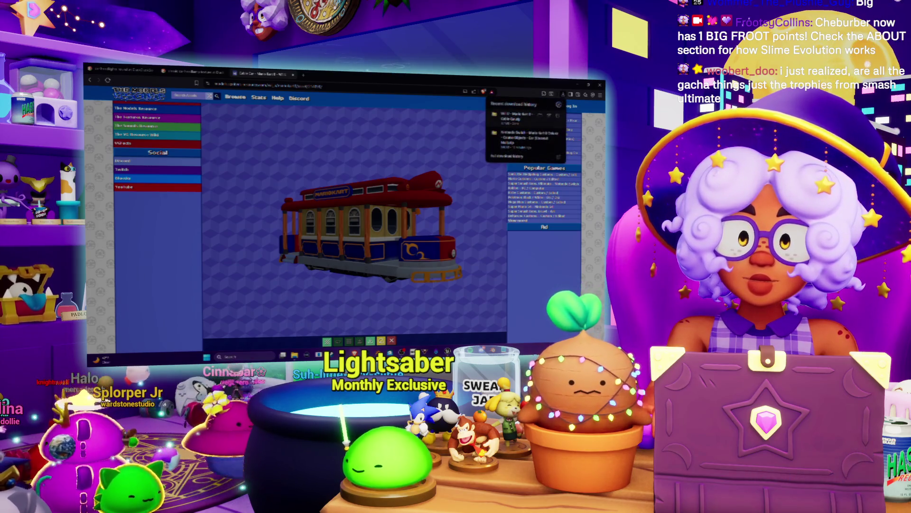
pyautogui.click(527, 117)
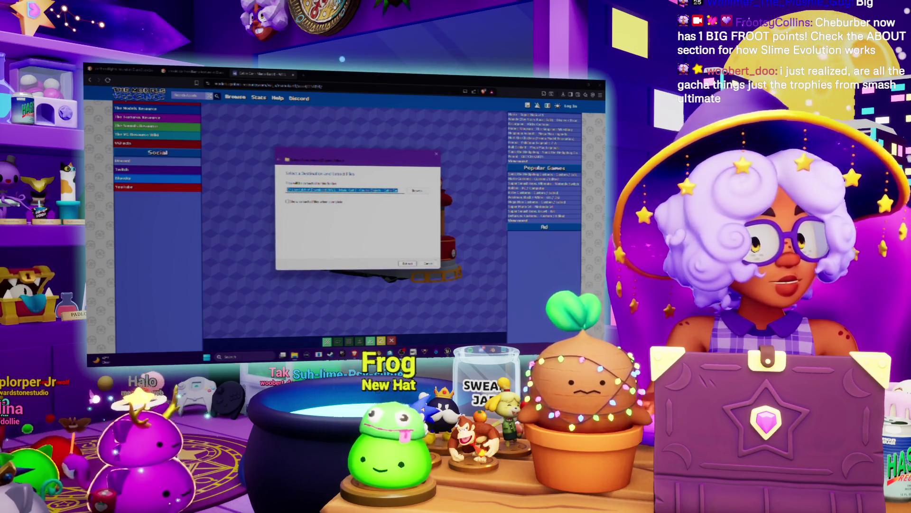
# - Zoom into the extracted Cable Car texture's headlight, then close it and return to Photoshop
pyautogui.press('Escape')
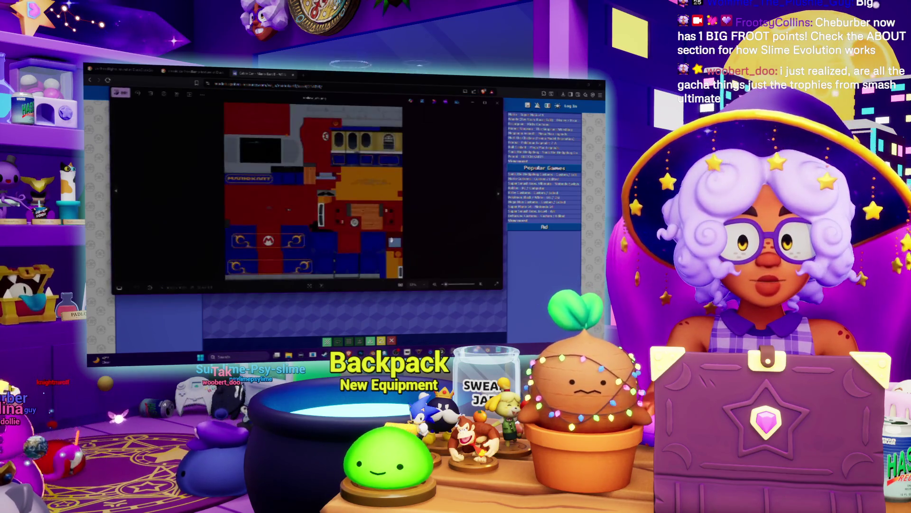
pyautogui.scroll(5, 422, 168)
pyautogui.moveTo(387, 207); pyautogui.dragTo(337, 216)
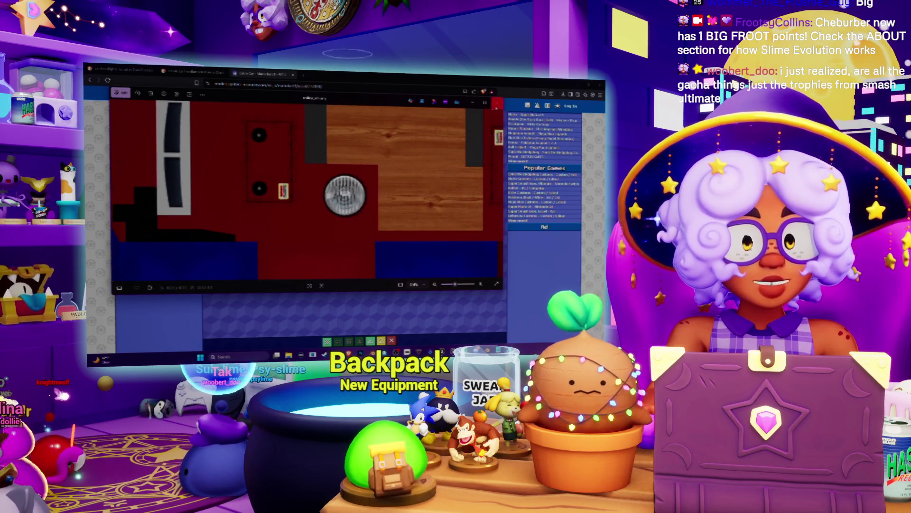
pyautogui.press('Escape')
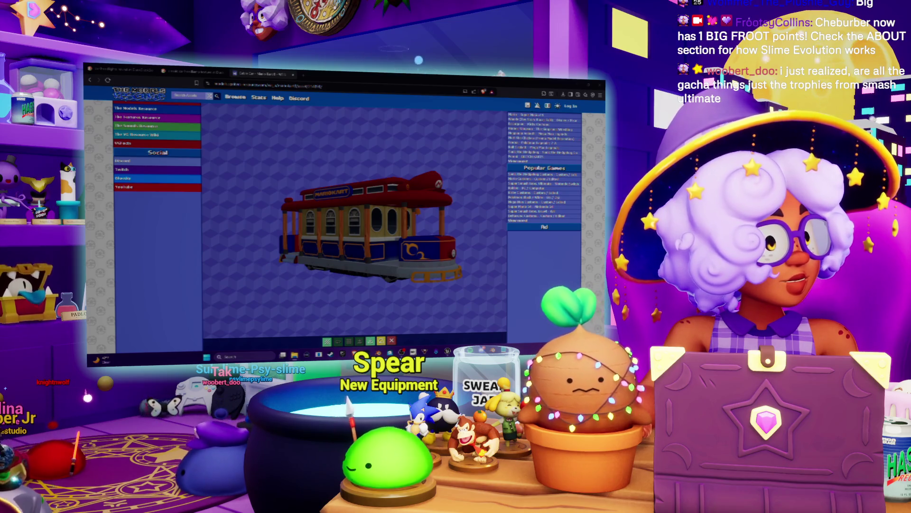
pyautogui.hotkey('alt', 'Tab')
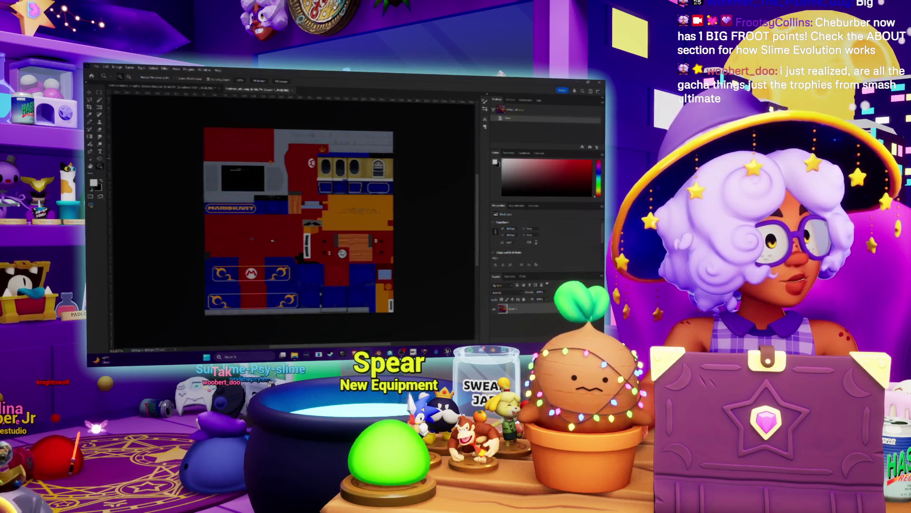
# - Copy the Cable Car's round headlight and paste it onto the brick-and-grass texture sheet
pyautogui.moveTo(294, 355)
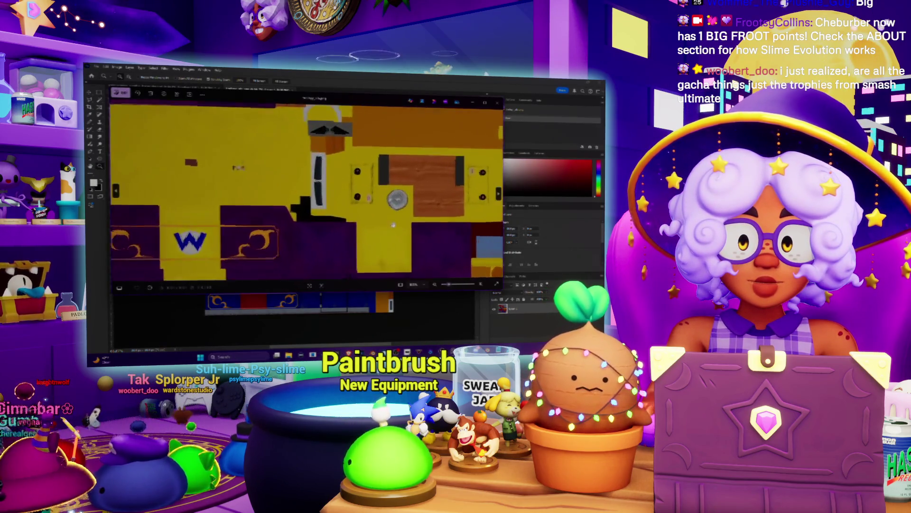
pyautogui.click(498, 104)
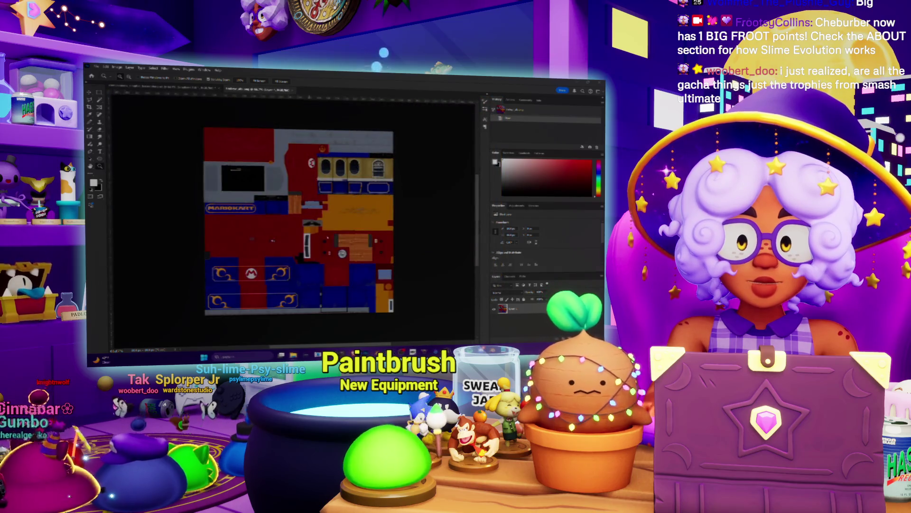
pyautogui.scroll(6, 340, 257)
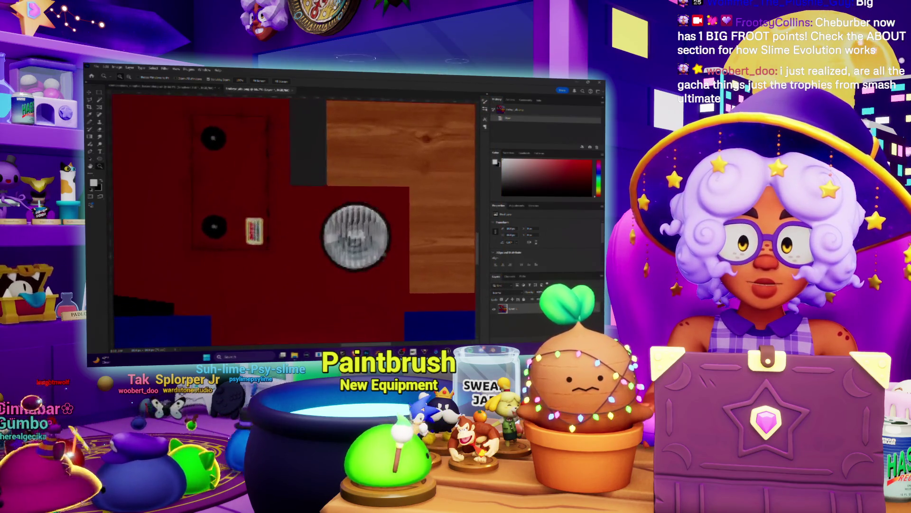
pyautogui.moveTo(311, 192); pyautogui.dragTo(415, 274)
pyautogui.hotkey('ctrl', 'j')
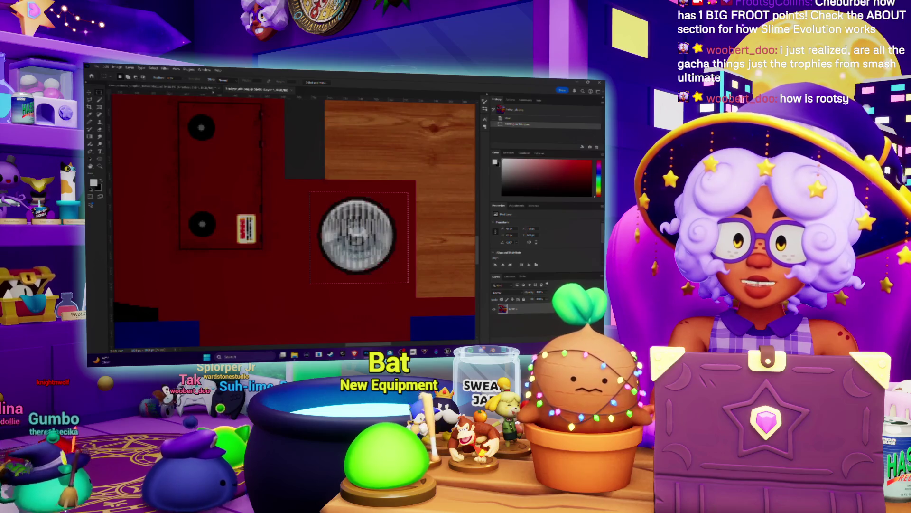
pyautogui.click(195, 90)
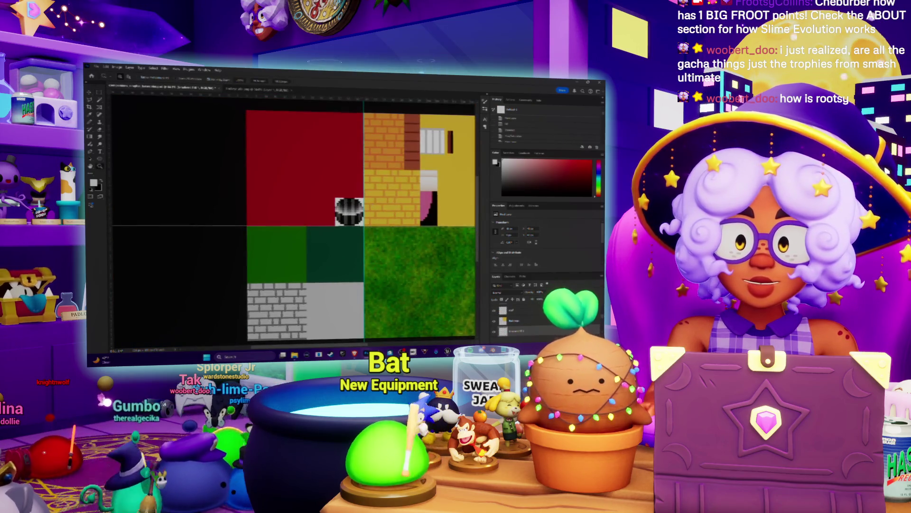
pyautogui.hotkey('ctrl', 'v')
# - Try scaling the headlight to about 110×98, then 125×111 px, and undo back to full size
pyautogui.moveTo(291, 216)
pyautogui.mouseDown()
pyautogui.moveTo(265, 193)
pyautogui.moveTo(224, 187)
pyautogui.mouseUp()
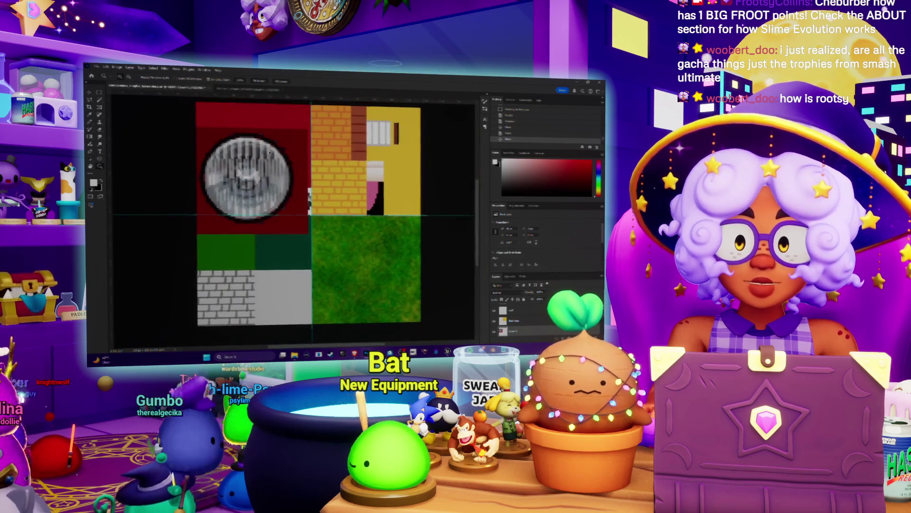
pyautogui.moveTo(307, 128); pyautogui.dragTo(243, 187)
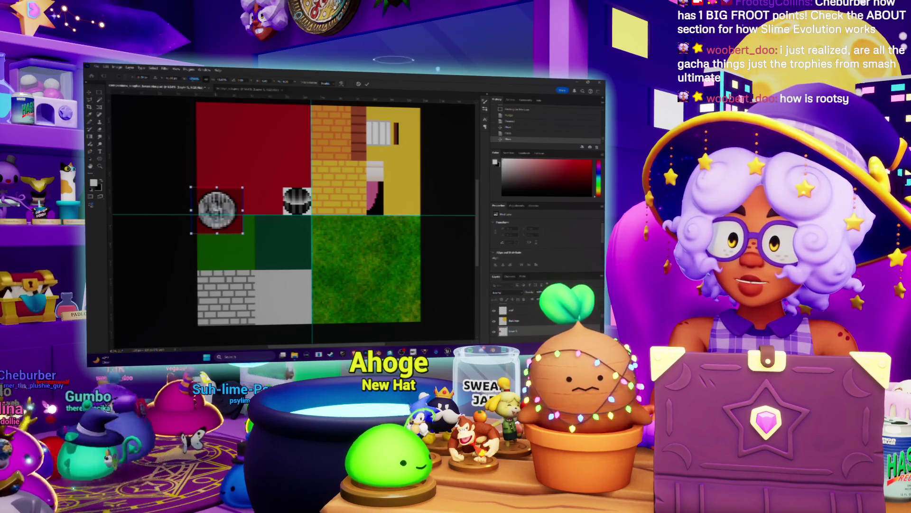
pyautogui.keyDown('alt'); pyautogui.moveTo(243, 187); pyautogui.dragTo(246, 183); pyautogui.keyUp('alt')
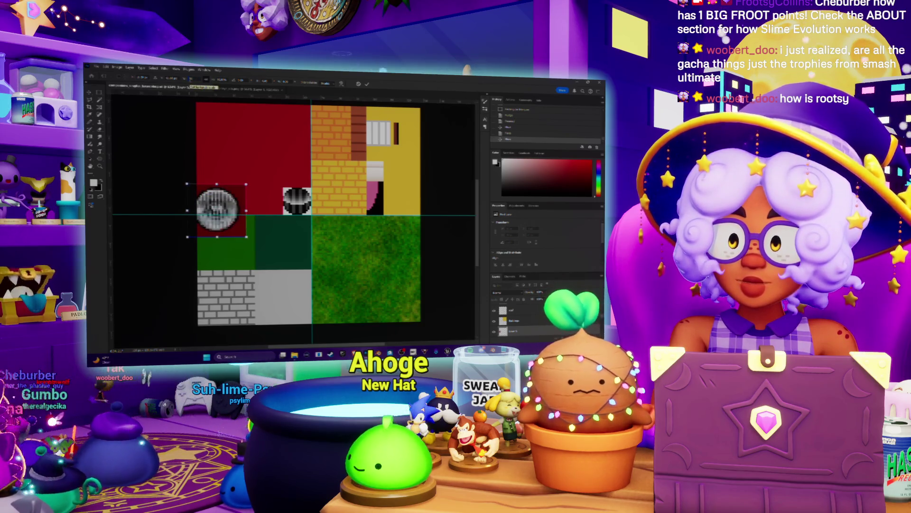
pyautogui.press('Return')
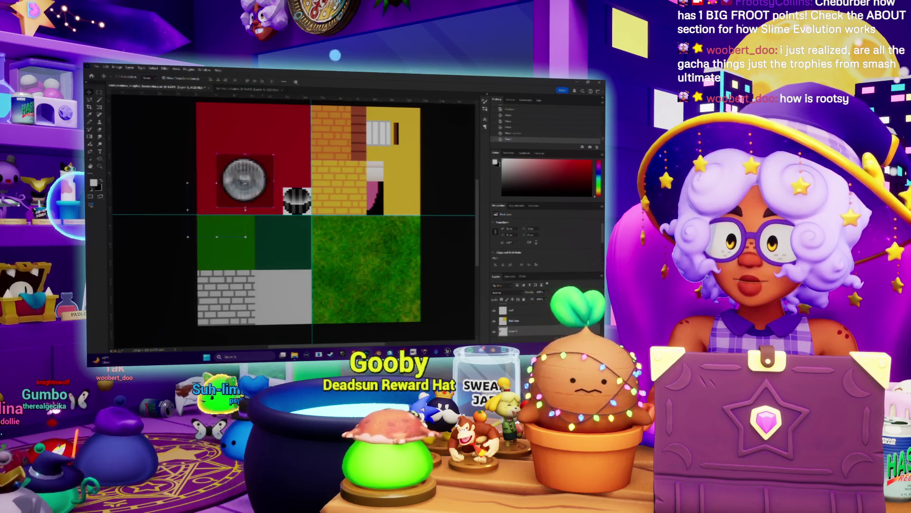
pyautogui.hotkey('ctrl', 'z')
pyautogui.hotkey('ctrl', 'z')
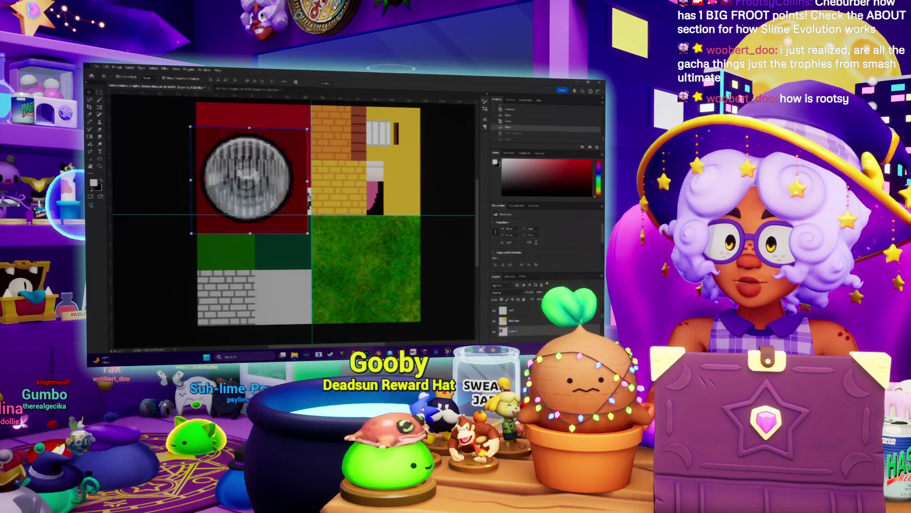
pyautogui.moveTo(307, 128); pyautogui.dragTo(237, 202)
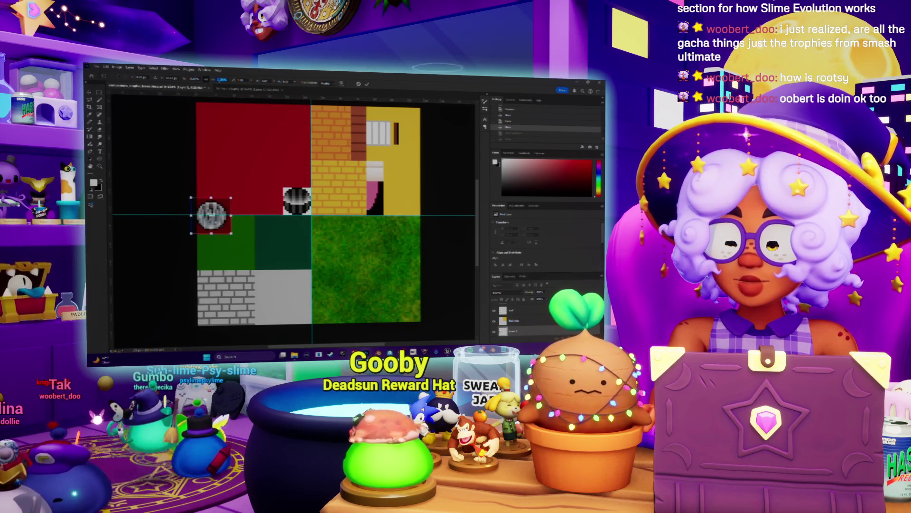
pyautogui.keyDown('alt'); pyautogui.moveTo(232, 198); pyautogui.dragTo(226, 202); pyautogui.keyUp('alt')
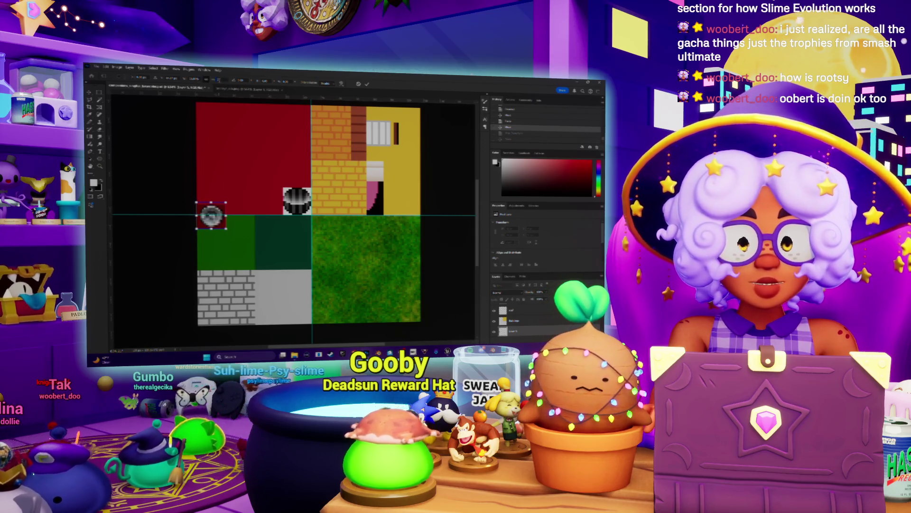
pyautogui.click(326, 84)
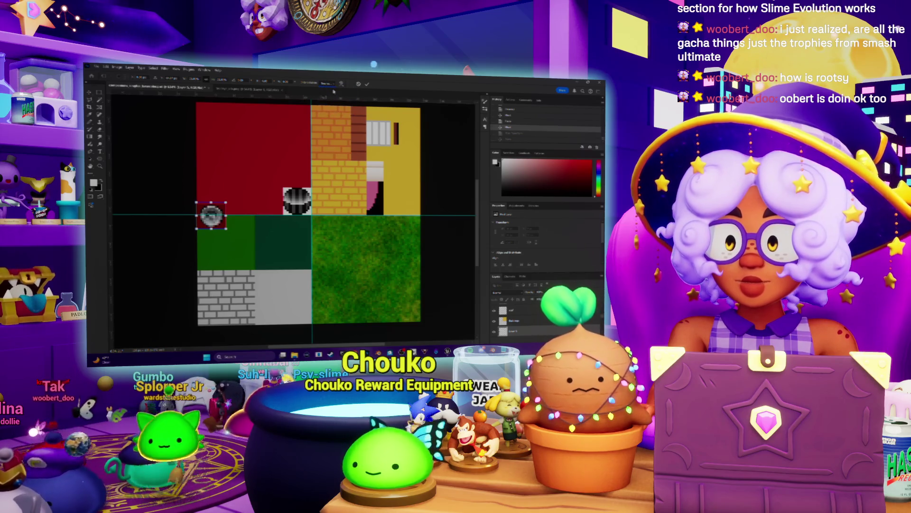
pyautogui.press('Return')
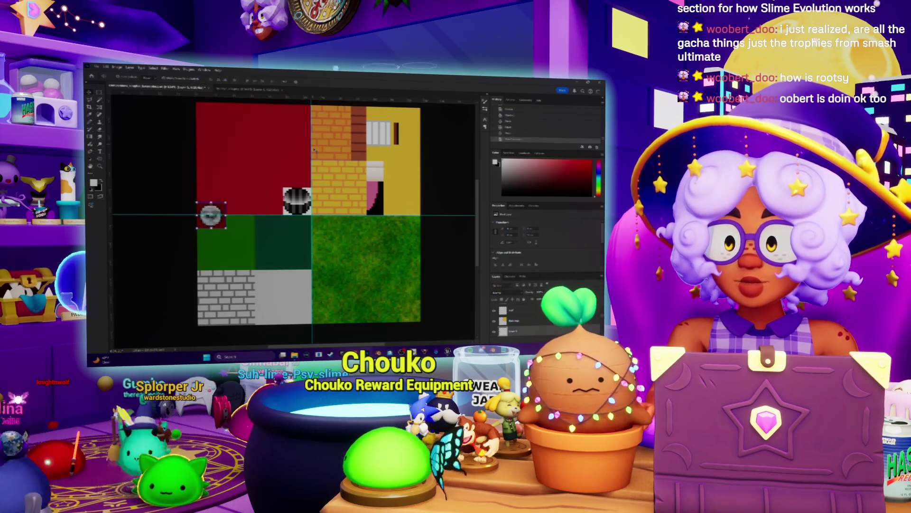
pyautogui.press('z')
pyautogui.moveTo(269, 189); pyautogui.dragTo(288, 184)
pyautogui.hotkey('ctrl', 'z')
pyautogui.hotkey('ctrl', 'z')
pyautogui.hotkey('ctrl', 'z')
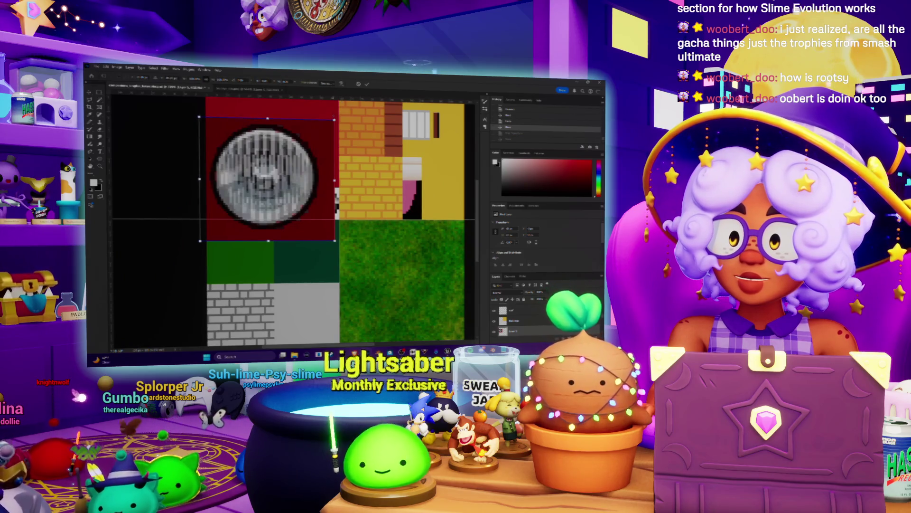
# - Shrink the headlight to a small box using a different resampling method and commit the scale
pyautogui.moveTo(334, 118); pyautogui.dragTo(243, 203)
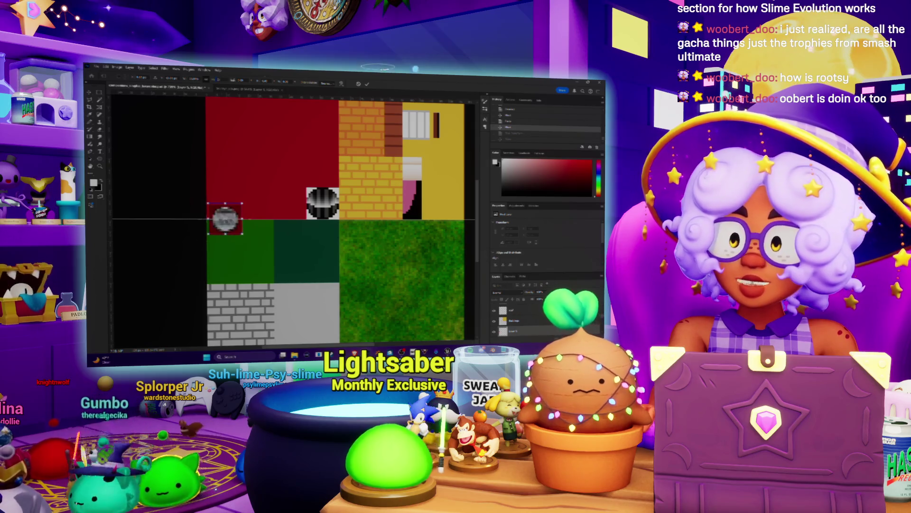
pyautogui.click(331, 83)
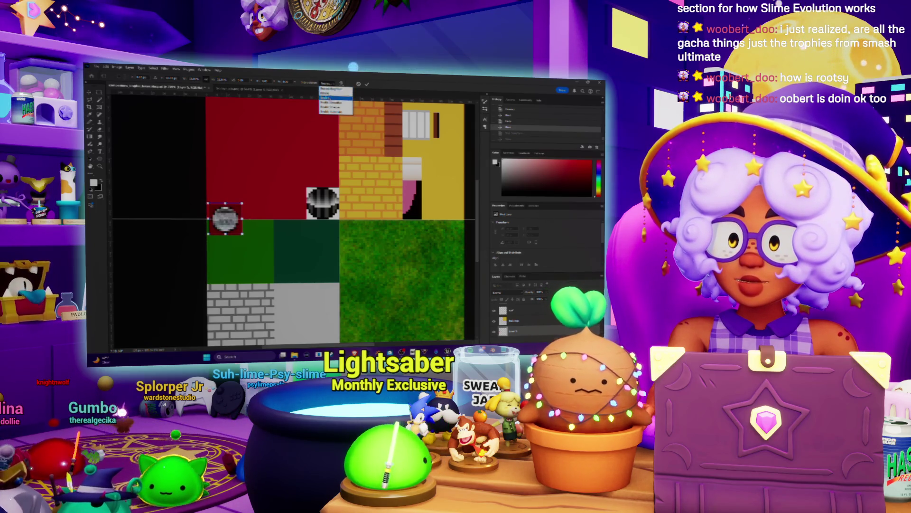
pyautogui.click(331, 106)
pyautogui.click(328, 83)
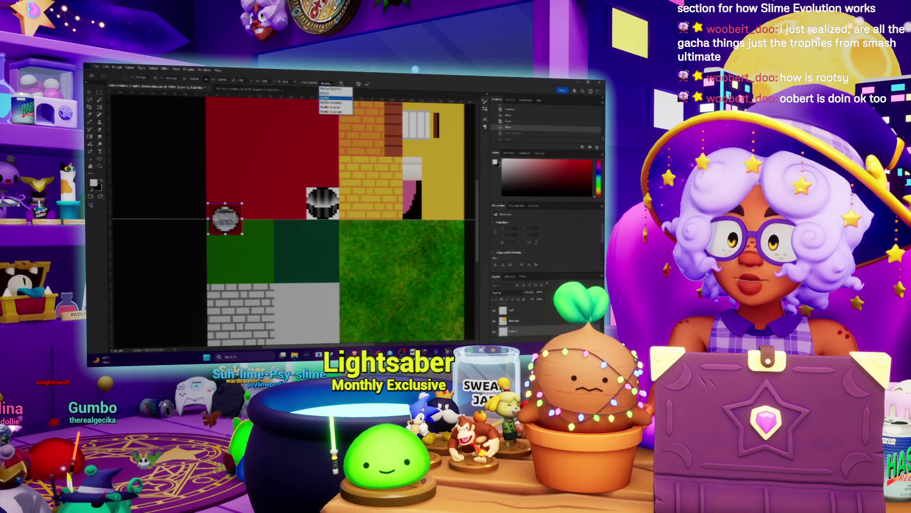
pyautogui.click(335, 108)
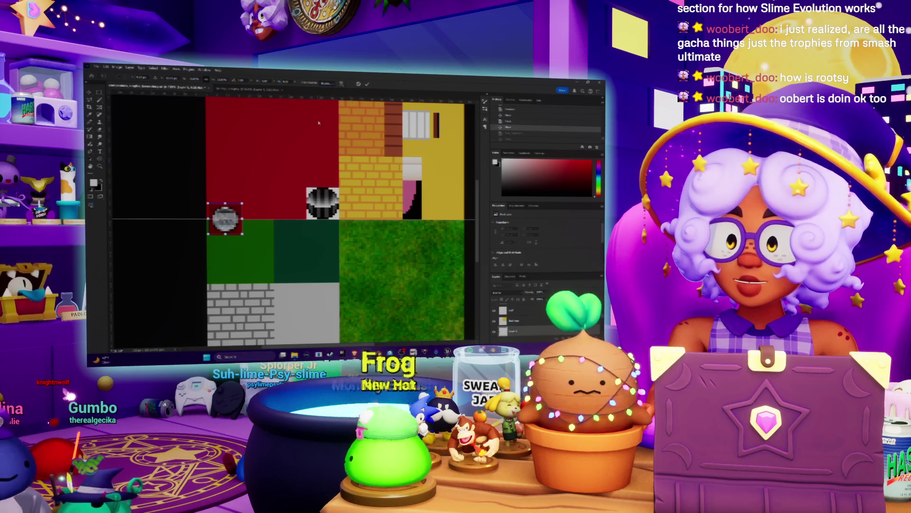
pyautogui.press('Return')
# - Move the small headlight onto the red wall beside the striped headlight and reorder its layer
pyautogui.moveTo(225, 217); pyautogui.dragTo(260, 195)
pyautogui.keyDown('alt'); pyautogui.scroll(2, 293, 193); pyautogui.keyUp('alt')
pyautogui.keyDown('alt'); pyautogui.scroll(-2, 293, 193); pyautogui.keyUp('alt')
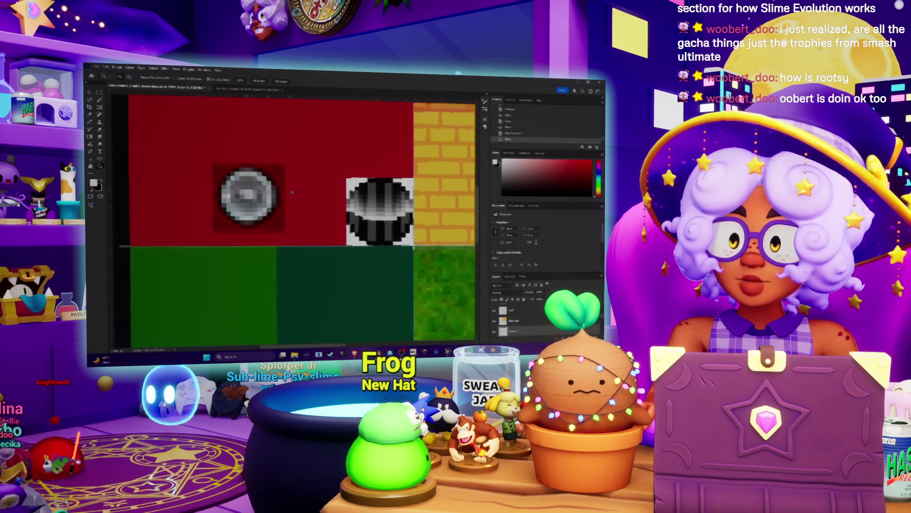
pyautogui.keyDown('alt'); pyautogui.scroll(3, 251, 195); pyautogui.keyUp('alt')
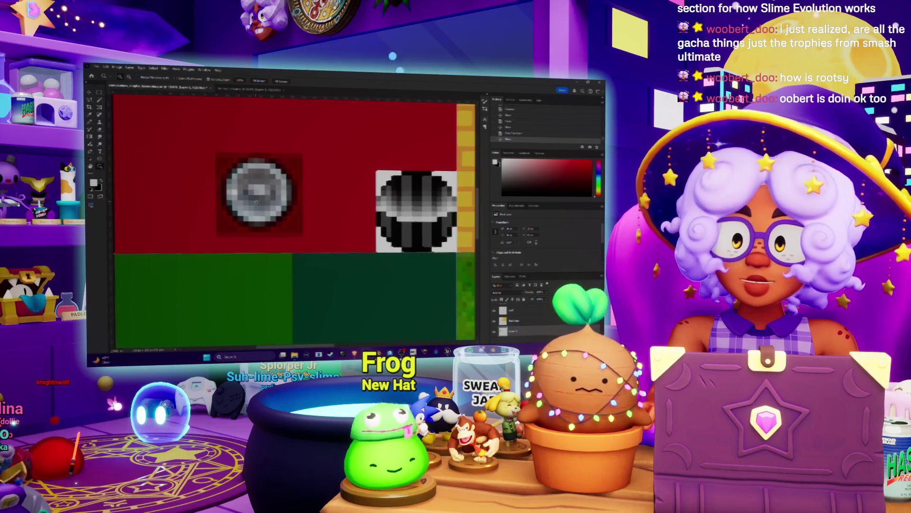
pyautogui.keyDown('alt'); pyautogui.scroll(-1, 252, 195); pyautogui.keyUp('alt')
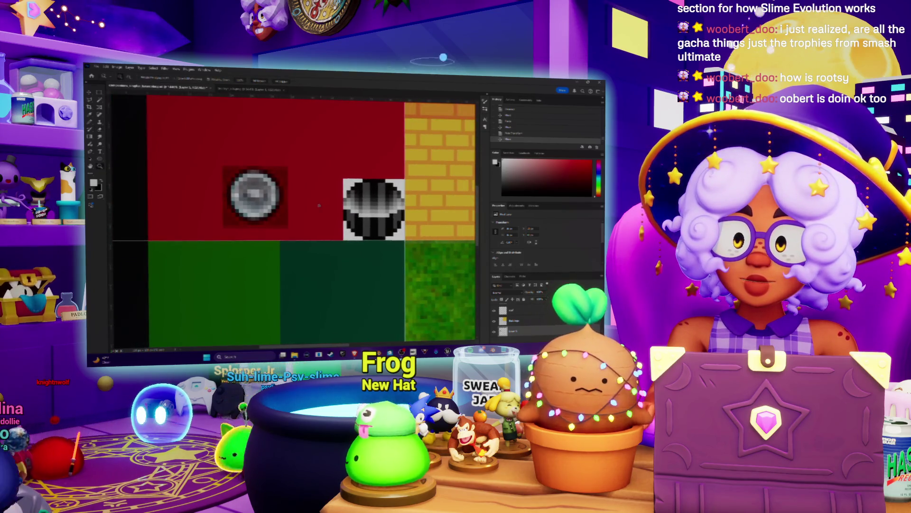
pyautogui.moveTo(268, 202); pyautogui.dragTo(303, 217)
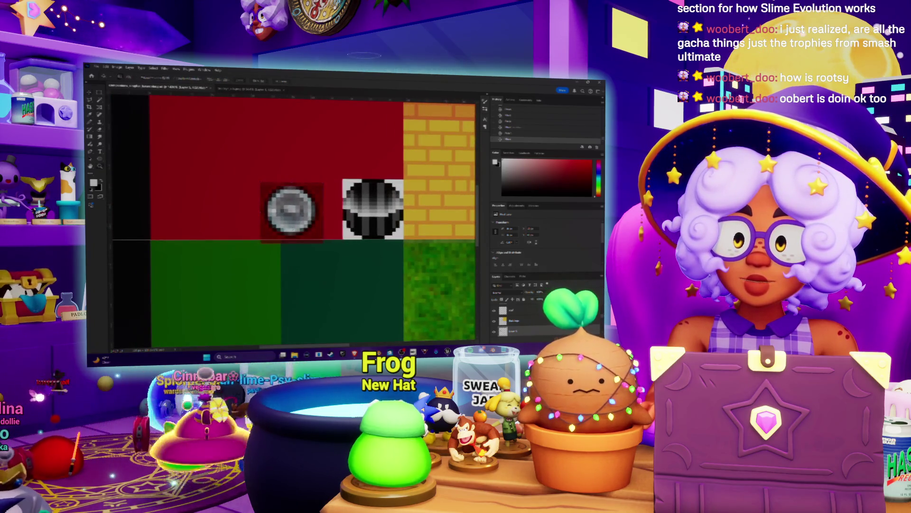
pyautogui.keyDown('alt'); pyautogui.scroll(2, 290, 223); pyautogui.keyUp('alt')
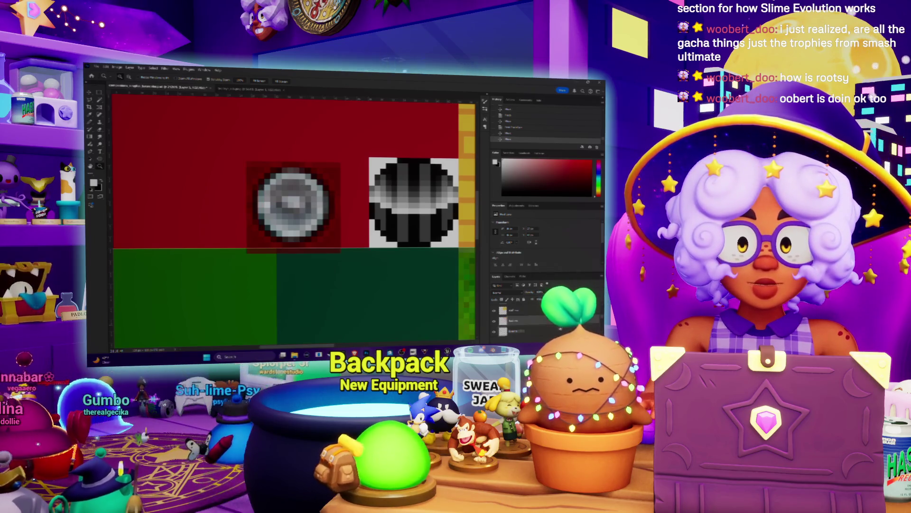
pyautogui.hotkey('ctrl', 'alt', 'g')
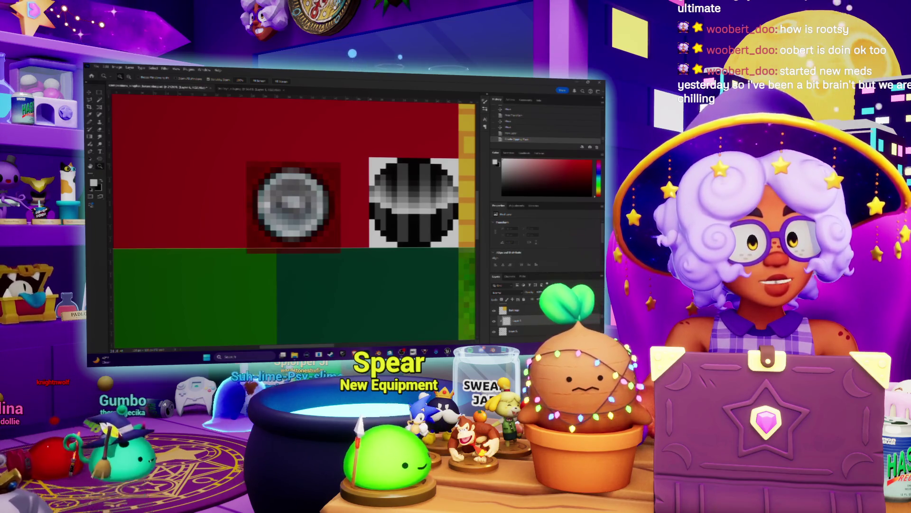
pyautogui.keyDown('alt'); pyautogui.scroll(3, 281, 207); pyautogui.keyUp('alt')
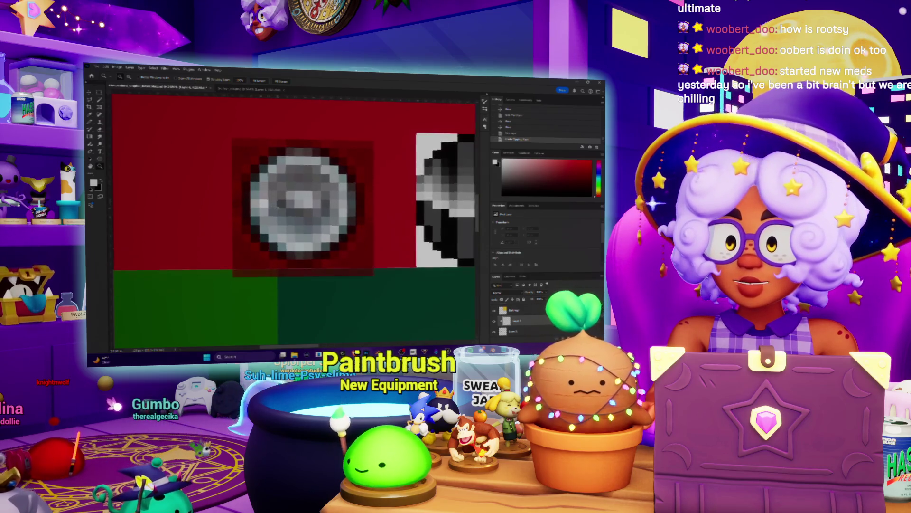
# - Sample the headlight's grey and paint dark vertical stripes on its left and right sides
pyautogui.keyDown('alt'); pyautogui.click(282, 201); pyautogui.keyUp('alt')
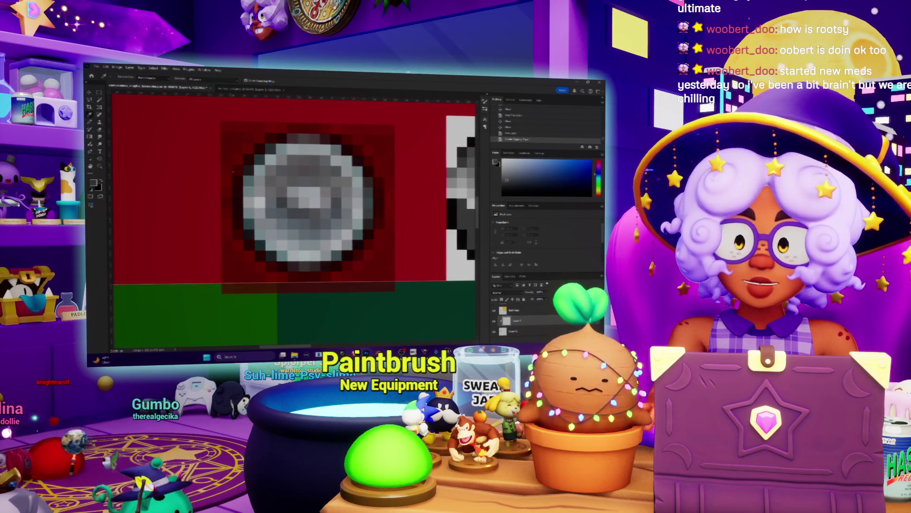
pyautogui.moveTo(291, 149)
pyautogui.mouseDown()
pyautogui.moveTo(295, 231)
pyautogui.moveTo(273, 219)
pyautogui.moveTo(271, 148)
pyautogui.mouseUp()
pyautogui.hotkey('ctrl', 'z')
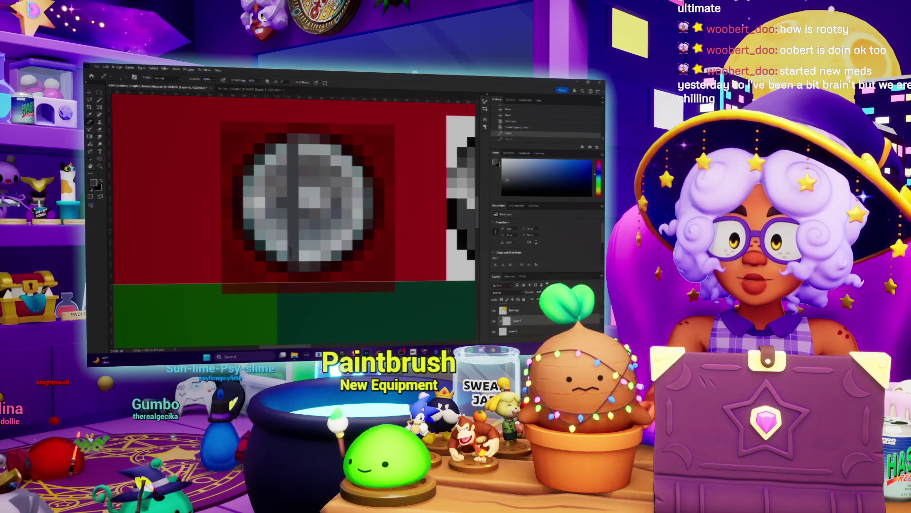
pyautogui.moveTo(314, 261); pyautogui.dragTo(313, 145)
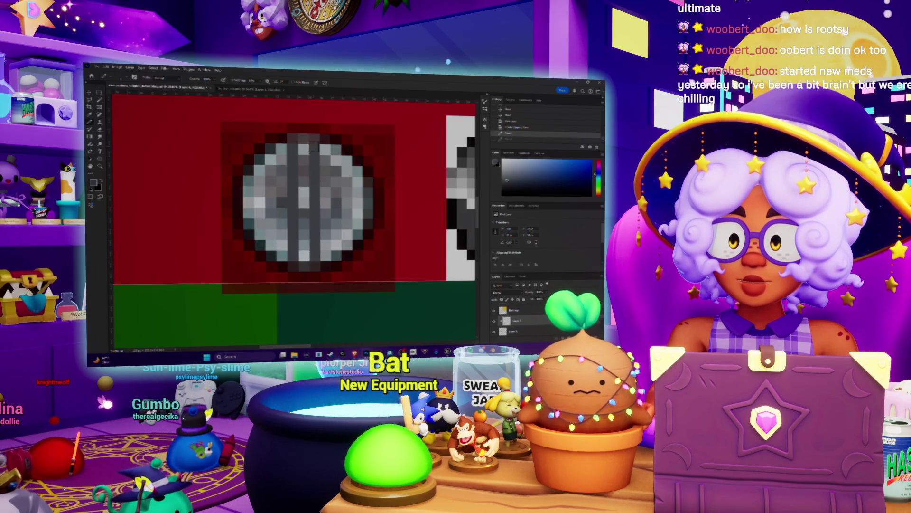
pyautogui.moveTo(271, 245); pyautogui.dragTo(272, 164)
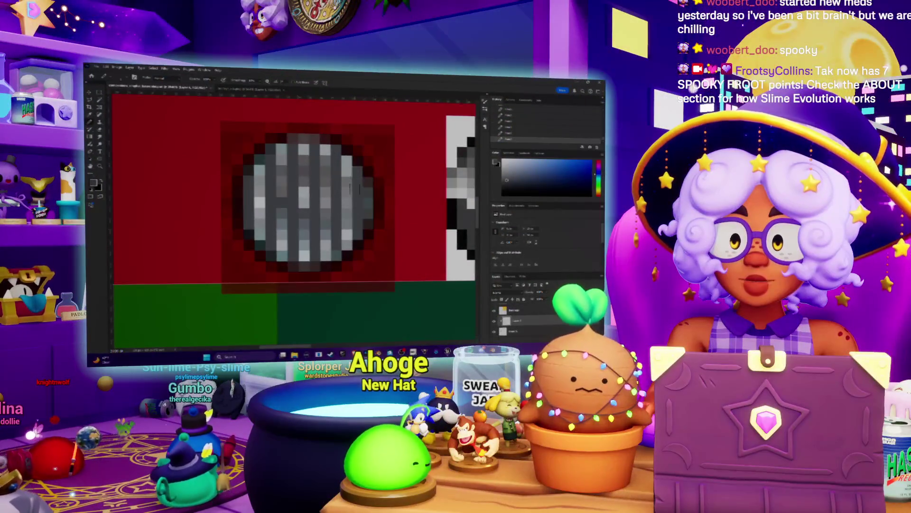
# - Try a different blend mode on the headlight layer and undo a bright horizontal band
pyautogui.moveTo(354, 189); pyautogui.dragTo(334, 200)
pyautogui.click(501, 292)
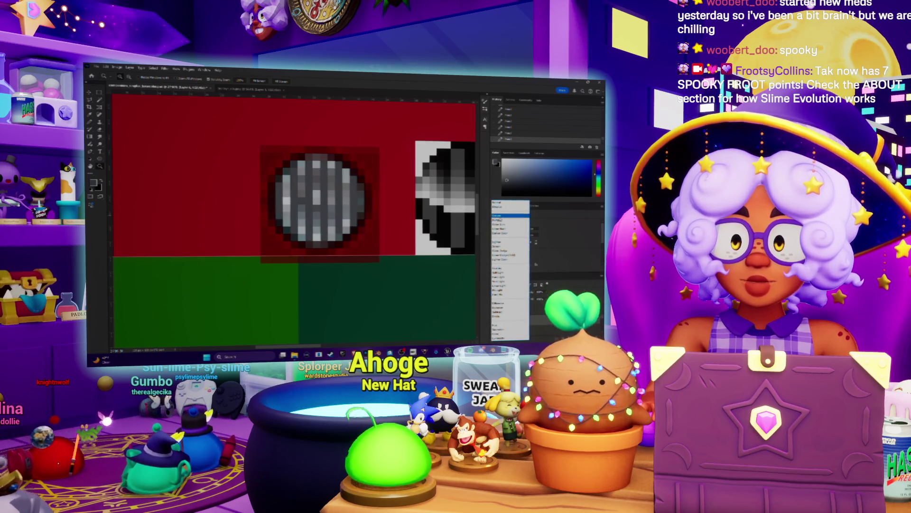
pyautogui.press('Return')
pyautogui.hotkey('ctrl', '-')
pyautogui.keyDown('alt'); pyautogui.scroll(1, 366, 207); pyautogui.keyUp('alt')
pyautogui.moveTo(368, 204); pyautogui.dragTo(243, 200)
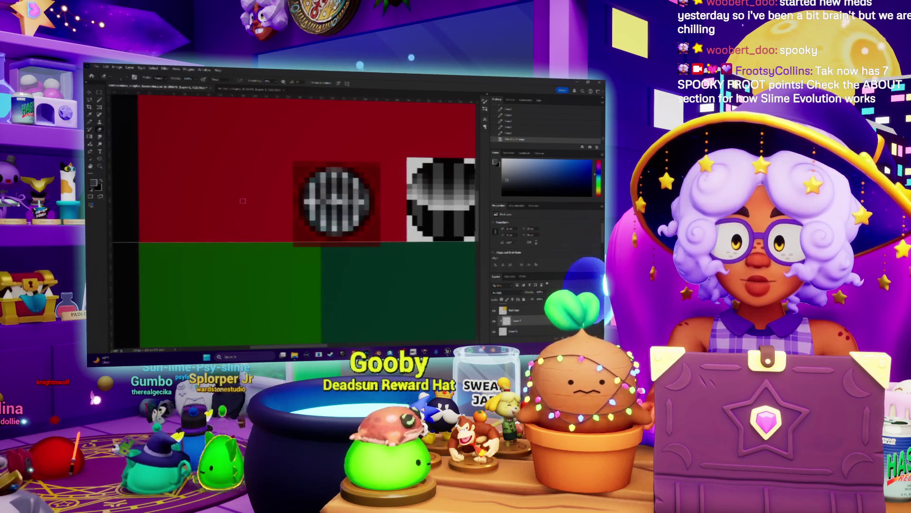
pyautogui.hotkey('ctrl', 'z')
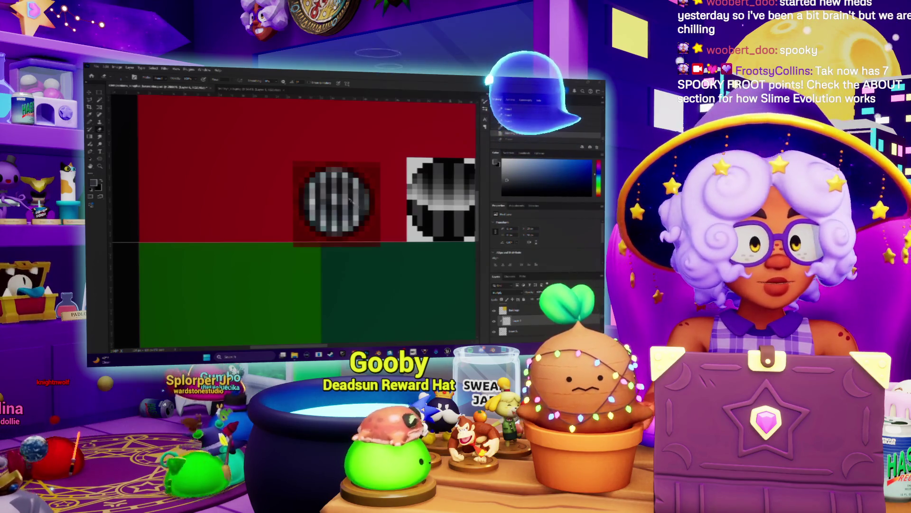
# - Step back to the plain grey headlight, add a small dark mark, and zoom out
pyautogui.press('z')
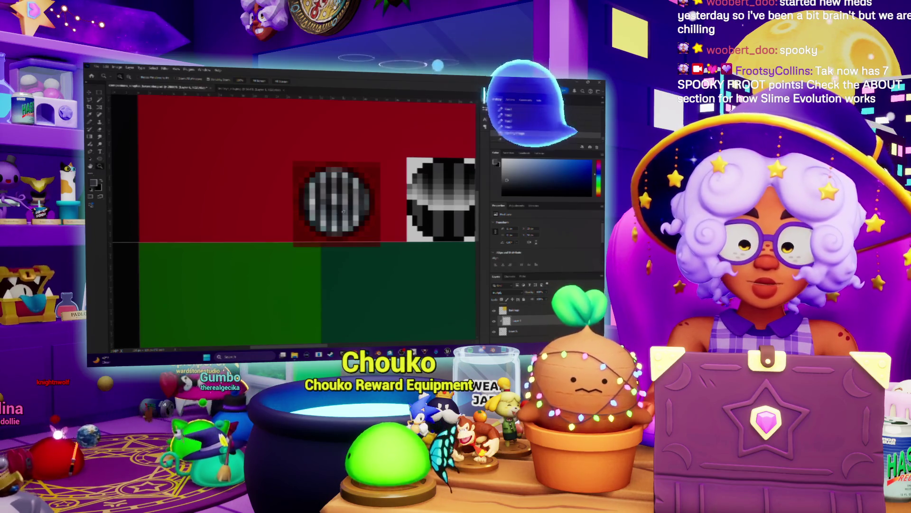
pyautogui.hotkey('ctrl', 'z')
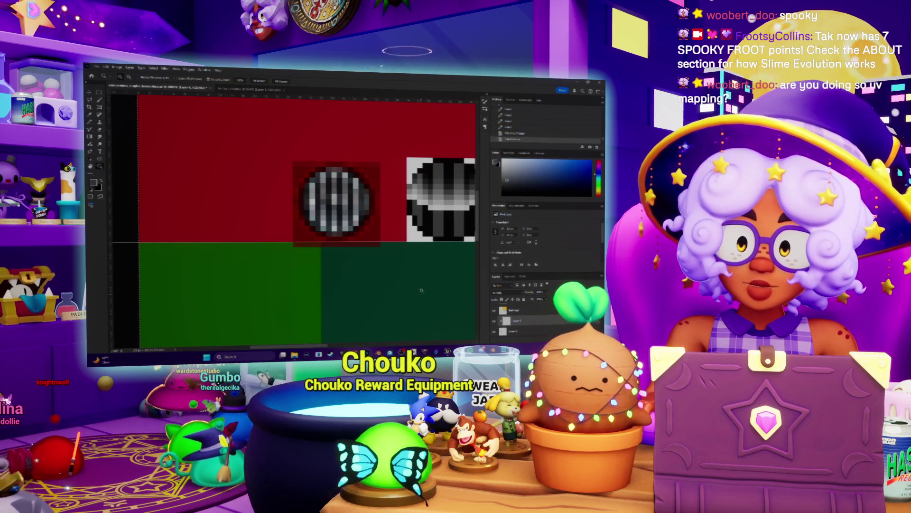
pyautogui.click(335, 204)
pyautogui.press('b')
pyautogui.moveTo(337, 215); pyautogui.dragTo(360, 216)
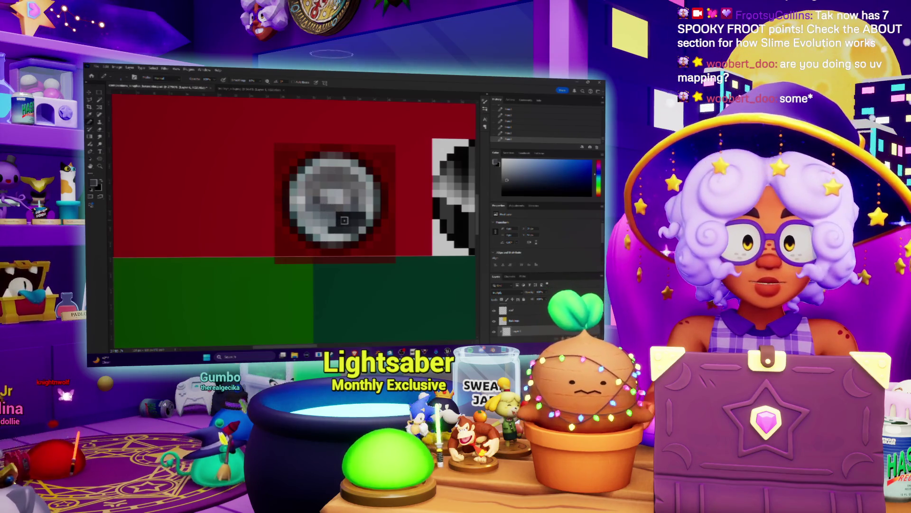
pyautogui.press('z')
pyautogui.moveTo(347, 222); pyautogui.dragTo(266, 221)
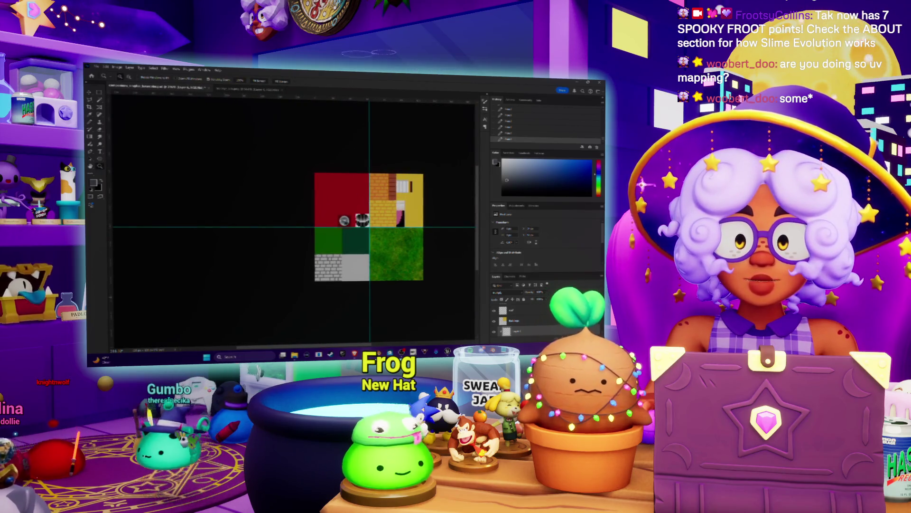
pyautogui.hotkey('alt', 'Tab')
pyautogui.scroll(-5, 213, 214)
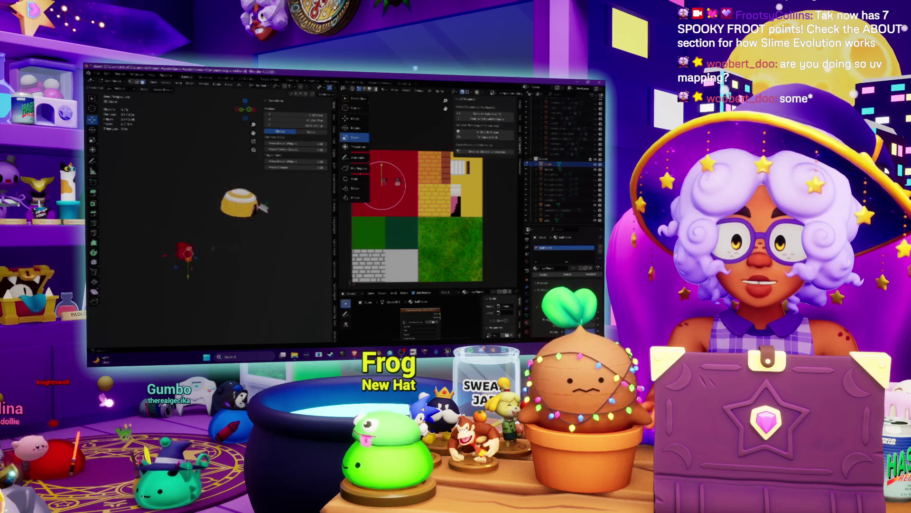
pyautogui.scroll(5, 214, 214)
pyautogui.moveTo(213, 214)
pyautogui.mouseDown(button='middle')
pyautogui.moveTo(257, 181)
pyautogui.moveTo(228, 209)
pyautogui.moveTo(271, 194)
pyautogui.moveTo(219, 199)
pyautogui.moveTo(159, 264)
pyautogui.moveTo(250, 238)
pyautogui.mouseUp(button='middle')
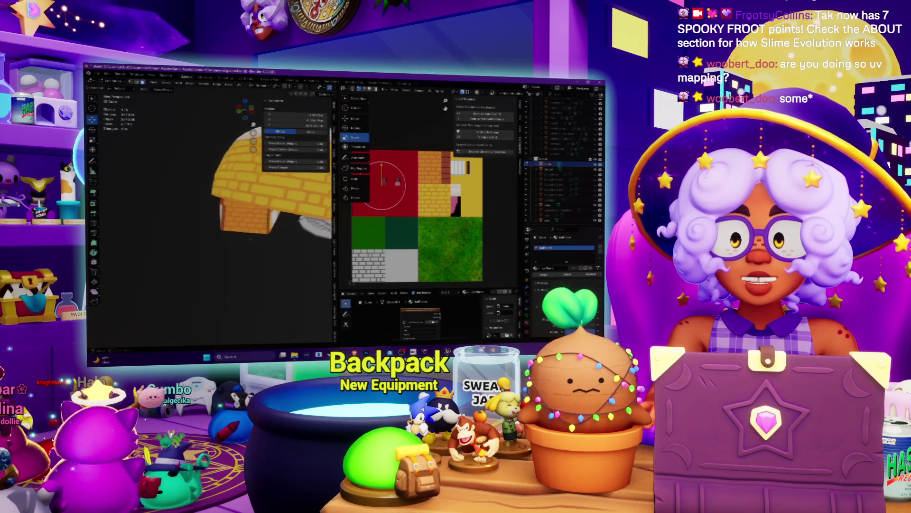
pyautogui.scroll(-2, 383, 185)
pyautogui.scroll(4, 380, 182)
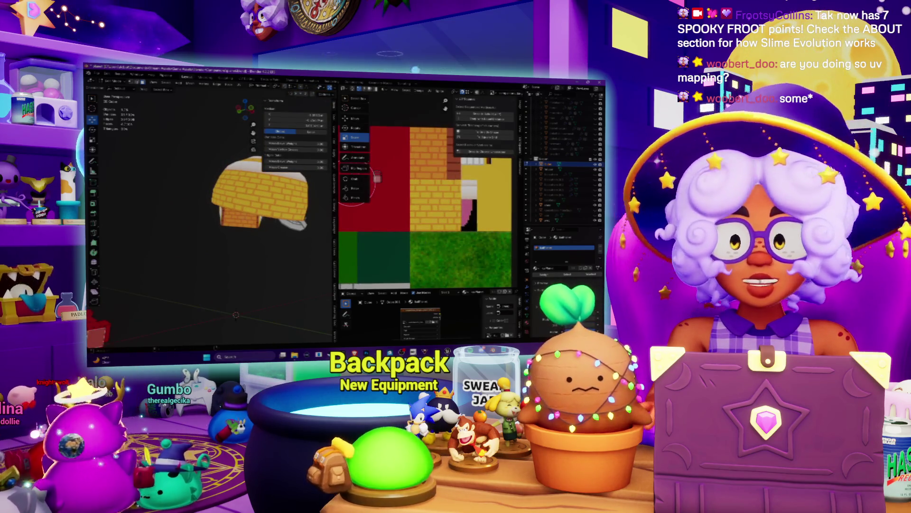
pyautogui.scroll(-3, 212, 208)
pyautogui.scroll(6, 211, 209)
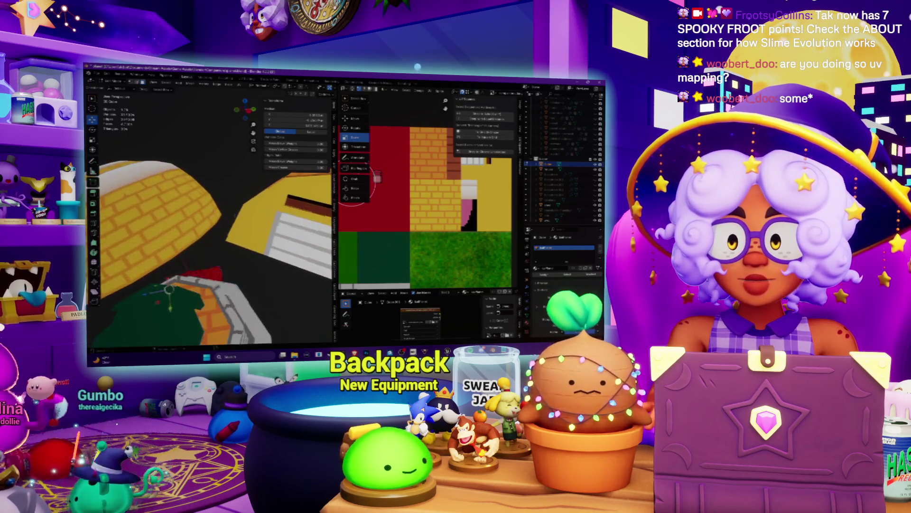
pyautogui.scroll(-4, 211, 209)
pyautogui.moveTo(211, 209); pyautogui.dragTo(240, 206, button='middle')
pyautogui.hotkey('alt', 'Tab')
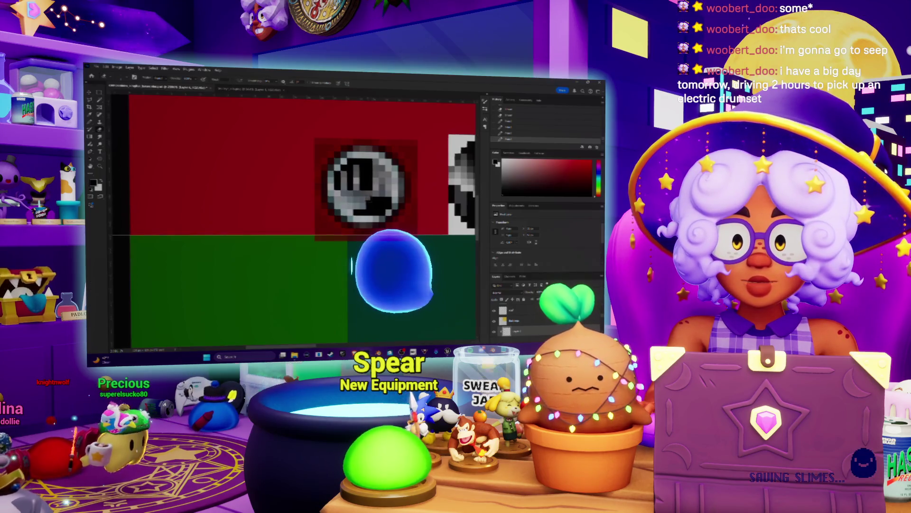
# - Zoom onto the two headlight icons, change the icon layer's blend mode and lower opacity to 50%
pyautogui.press('z')
pyautogui.moveTo(332, 236); pyautogui.dragTo(296, 241)
pyautogui.moveTo(370, 218); pyautogui.dragTo(405, 218)
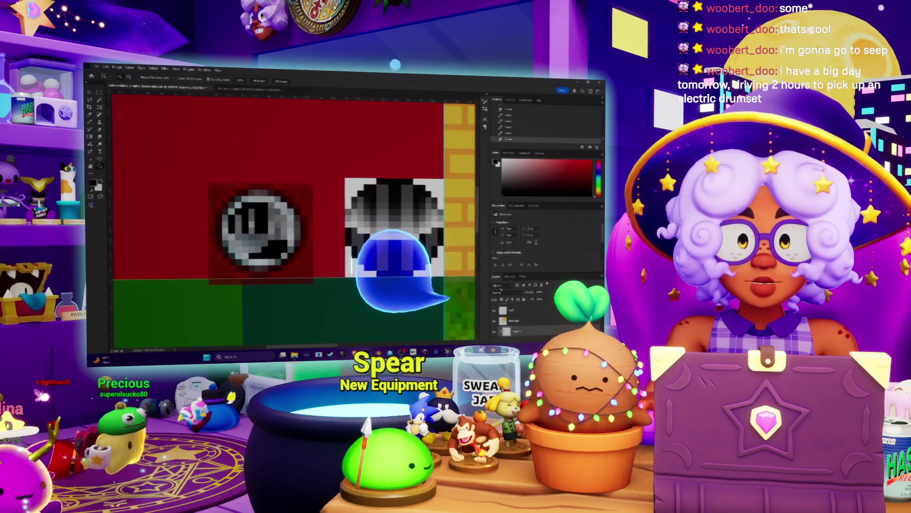
pyautogui.click(501, 285)
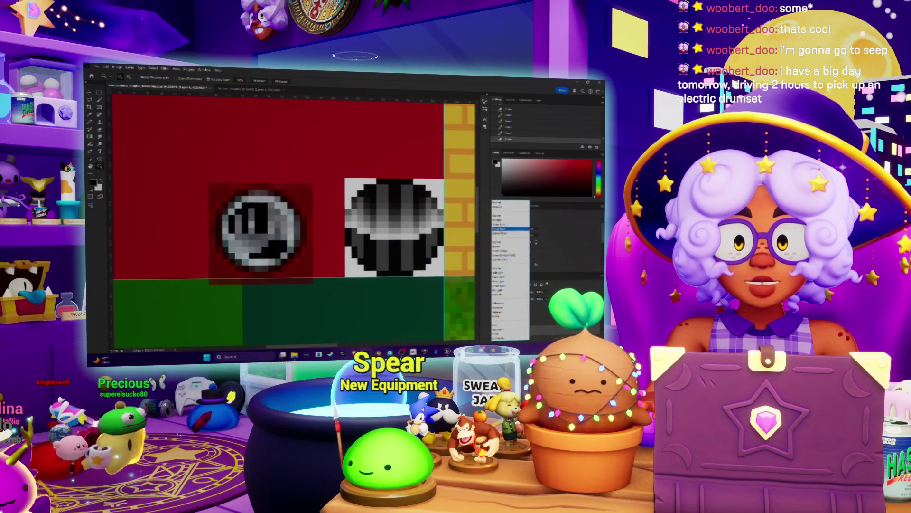
pyautogui.click(510, 222)
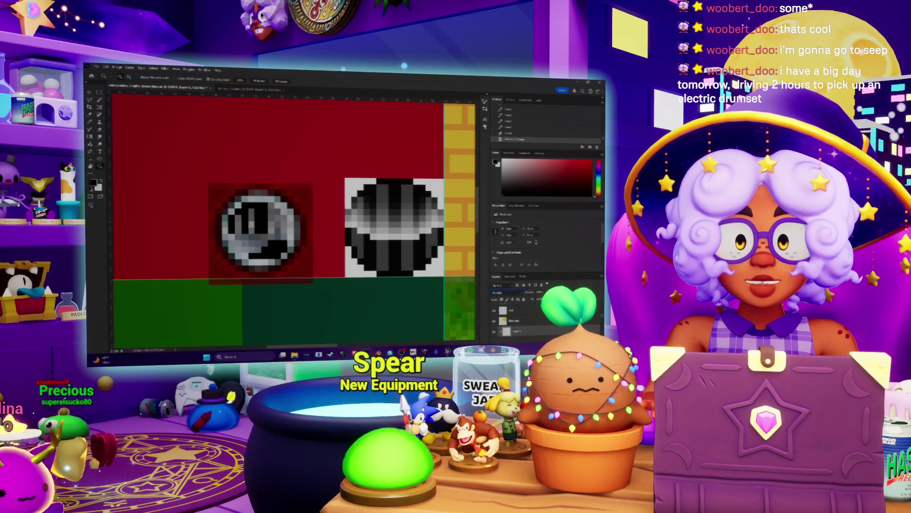
pyautogui.press('5')
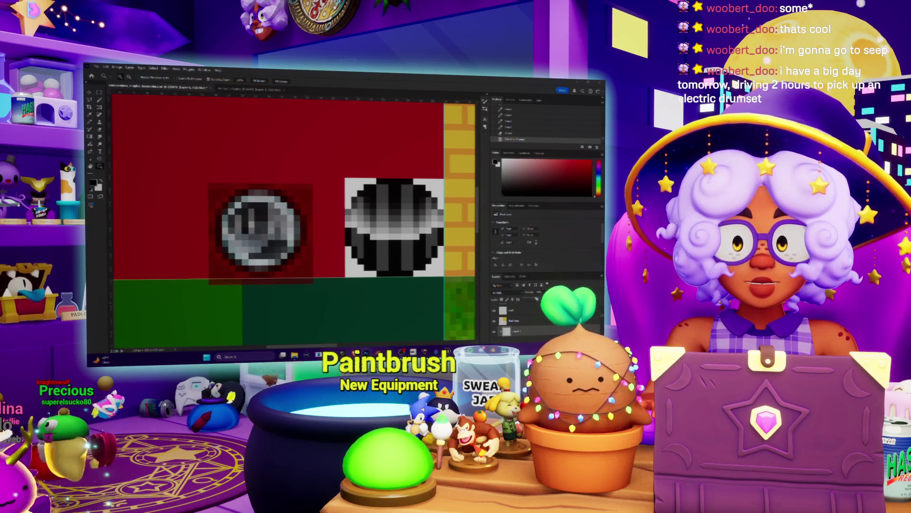
# - Reopen the layer blend mode list, then bring up the Windows Start menu
pyautogui.keyDown('alt'); pyautogui.scroll(-5, 319, 220); pyautogui.keyUp('alt')
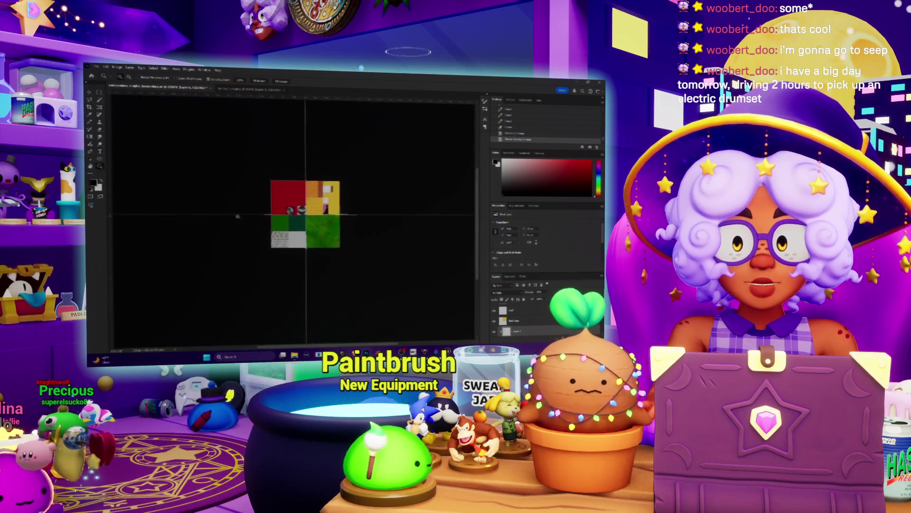
pyautogui.keyDown('alt'); pyautogui.scroll(5, 293, 209); pyautogui.keyUp('alt')
pyautogui.keyDown('alt'); pyautogui.scroll(3, 292, 207); pyautogui.keyUp('alt')
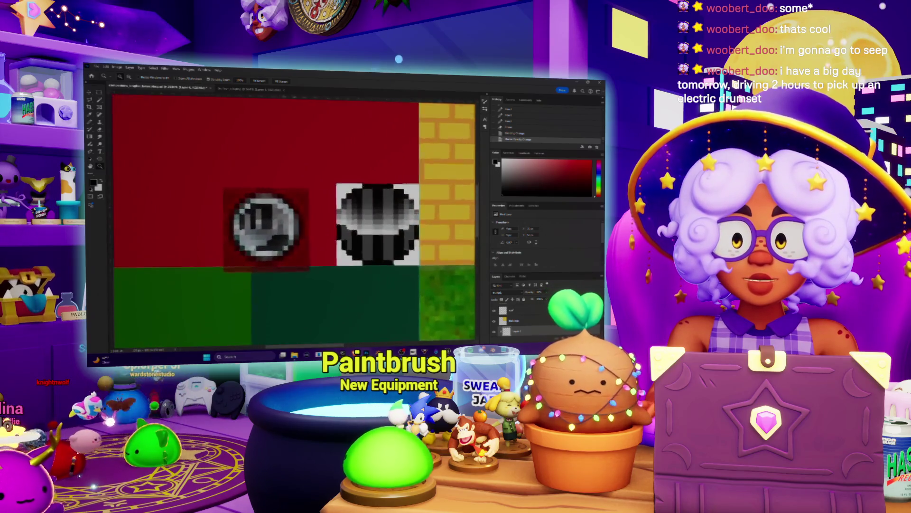
pyautogui.click(501, 291)
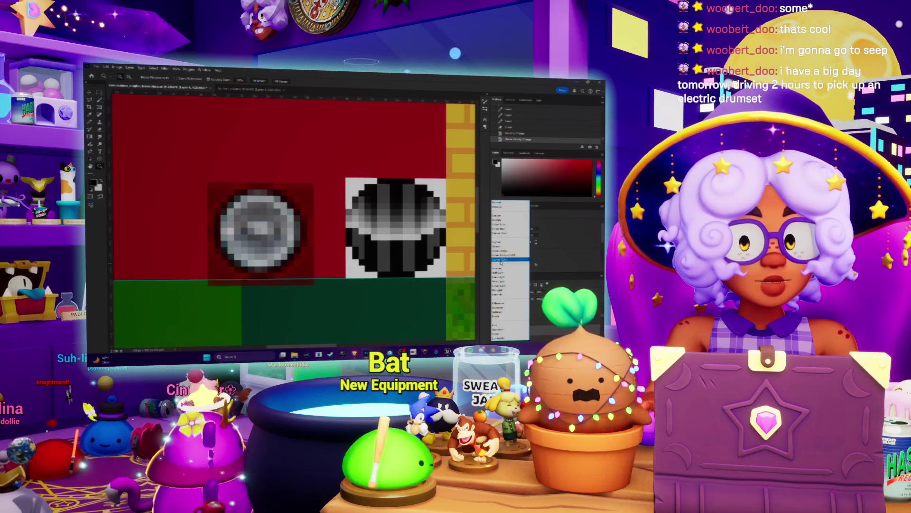
pyautogui.press('super')
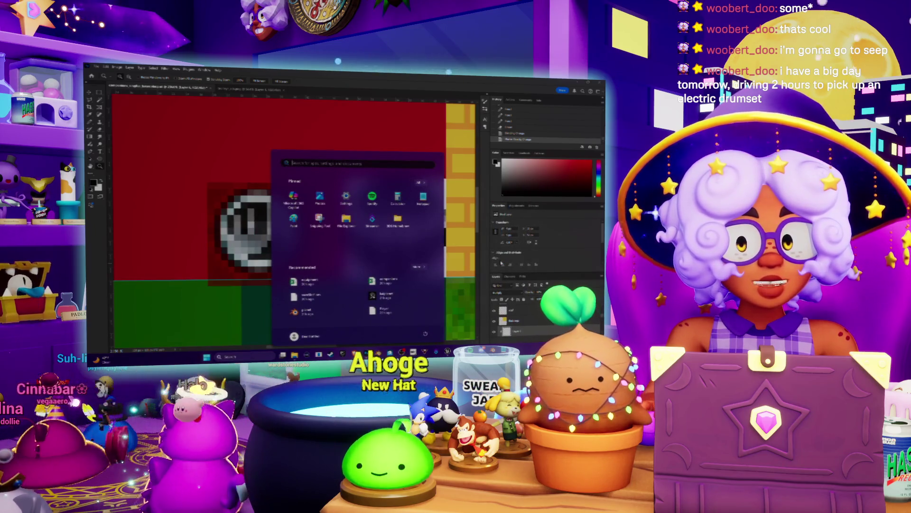
# - Toggle the Start menu with the Windows key several times, leaving it closed
pyautogui.press('super')
pyautogui.press('super')
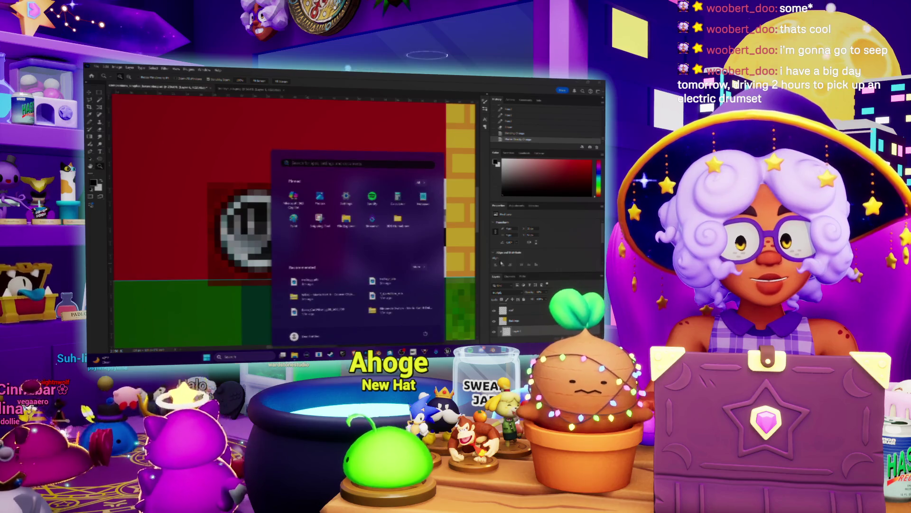
pyautogui.press('super')
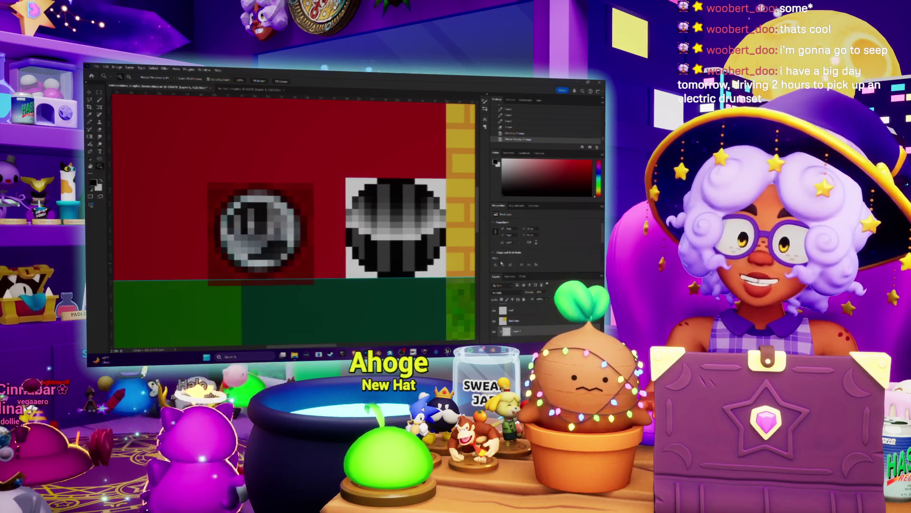
pyautogui.press('super')
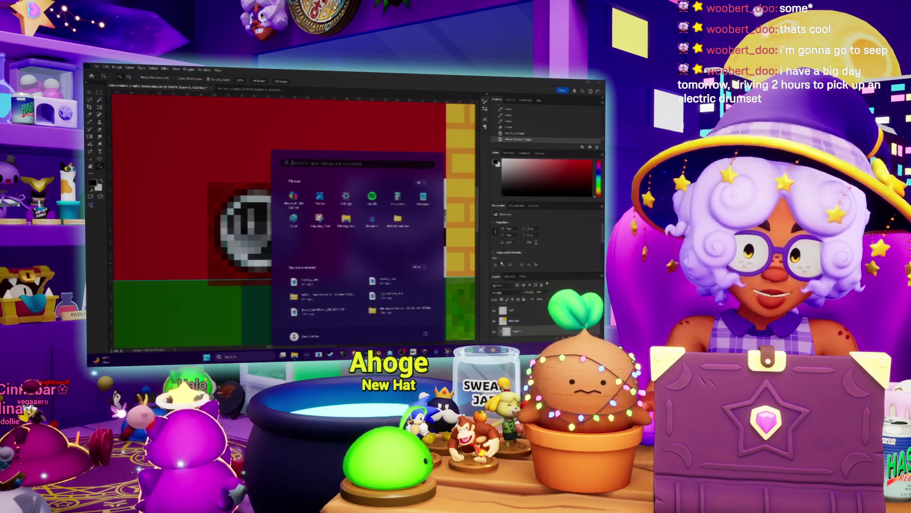
pyautogui.press('super')
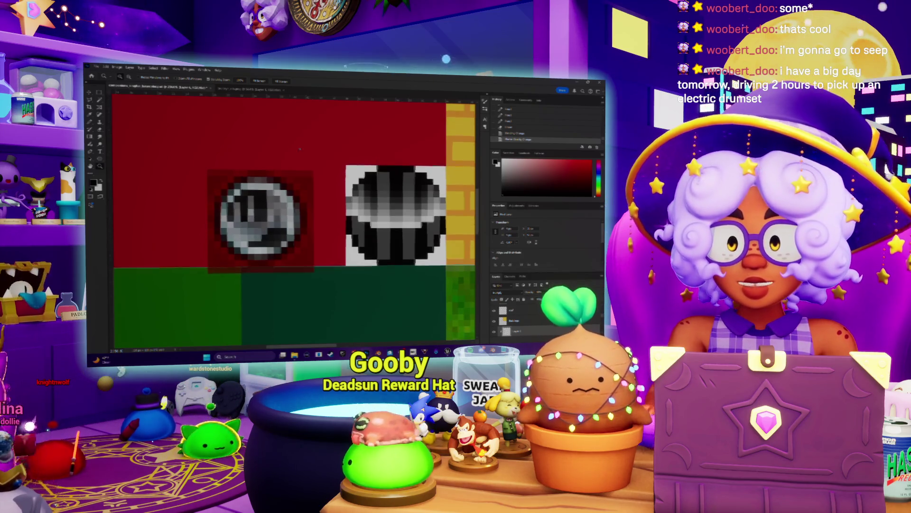
# - Paint a light vertical stripe inside the left round headlight
pyautogui.scroll(-3, 419, 148)
pyautogui.scroll(3, 351, 211)
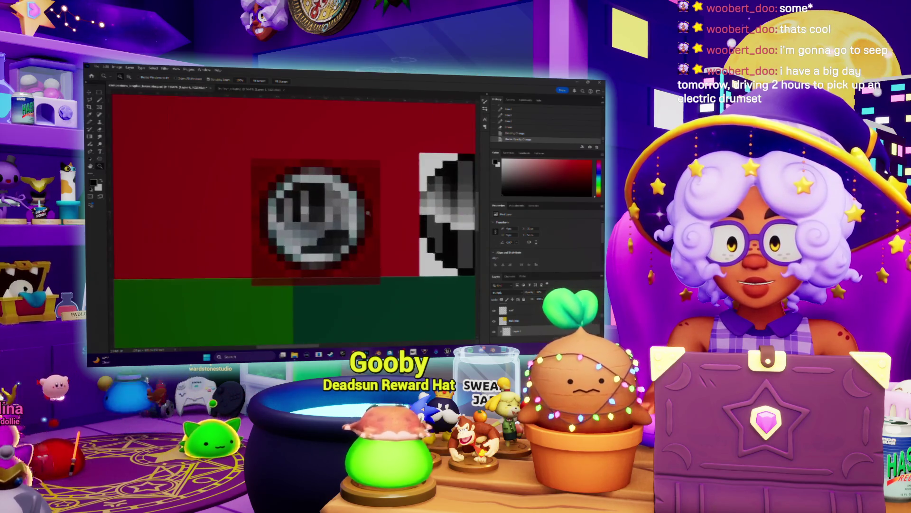
pyautogui.scroll(-2, 350, 211)
pyautogui.scroll(1, 349, 214)
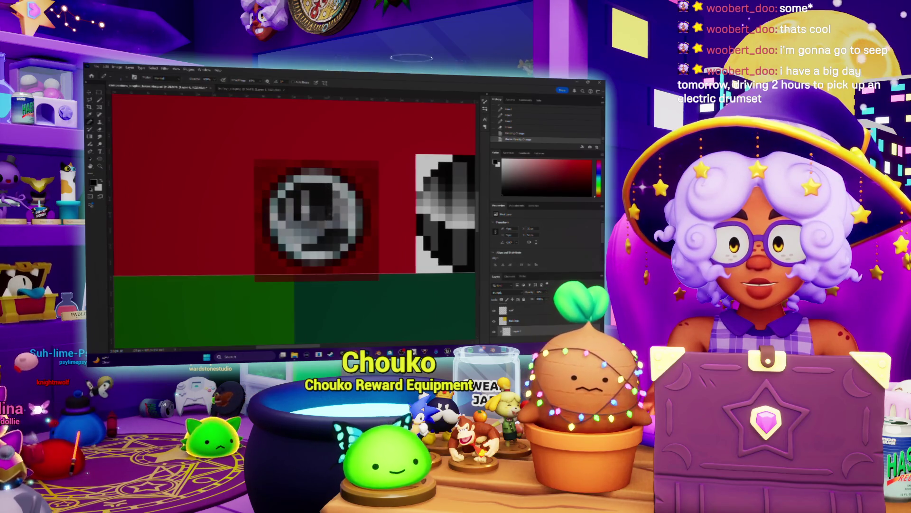
pyautogui.moveTo(320, 218); pyautogui.dragTo(319, 196)
# - Leave Photoshop for the Bluetooth & devices page in Windows Settings
pyautogui.scroll(-5, 304, 218)
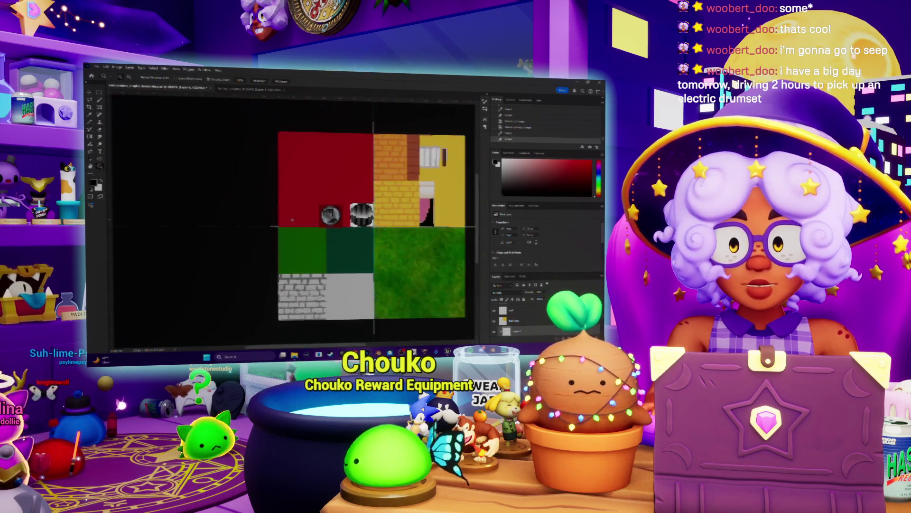
pyautogui.scroll(3, 304, 217)
pyautogui.scroll(3, 303, 218)
pyautogui.scroll(-1, 313, 216)
pyautogui.scroll(1, 328, 213)
pyautogui.scroll(-4, 295, 221)
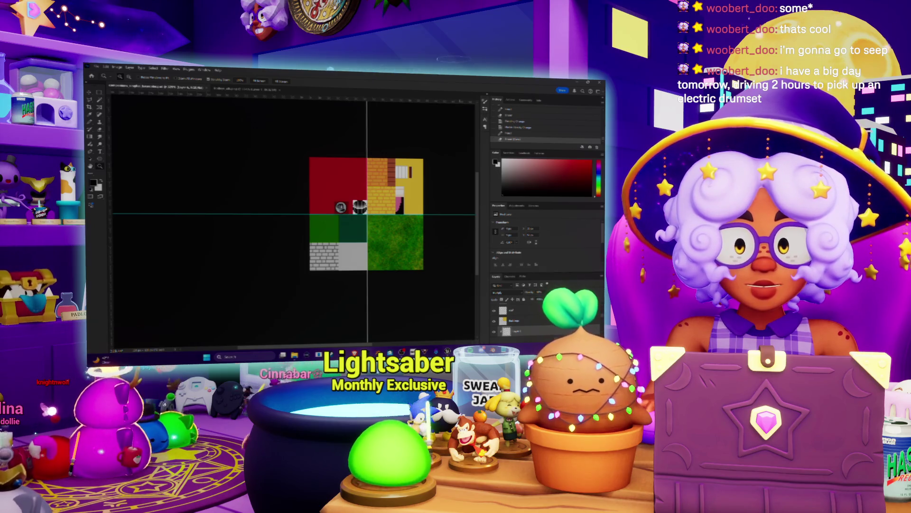
pyautogui.hotkey('alt', 'Tab')
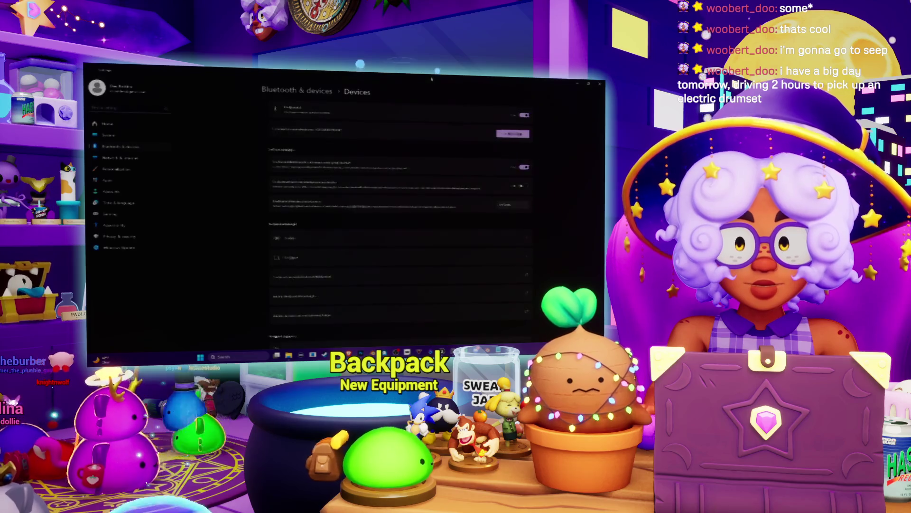
# - Switch from Settings to the Discord server's general channel
pyautogui.hotkey('alt', 'Tab')
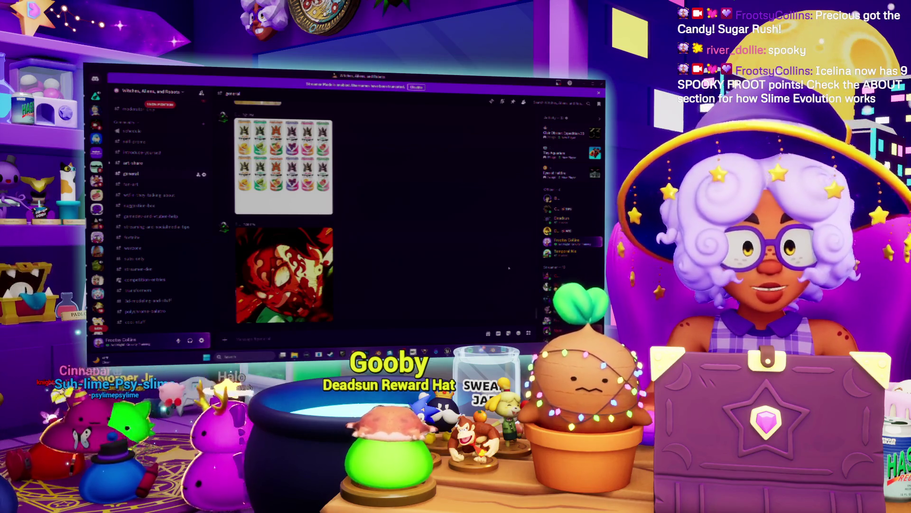
# - Switch from Discord to Spotify's Chill Stream Tunes playlist
pyautogui.hotkey('alt', 'Tab')
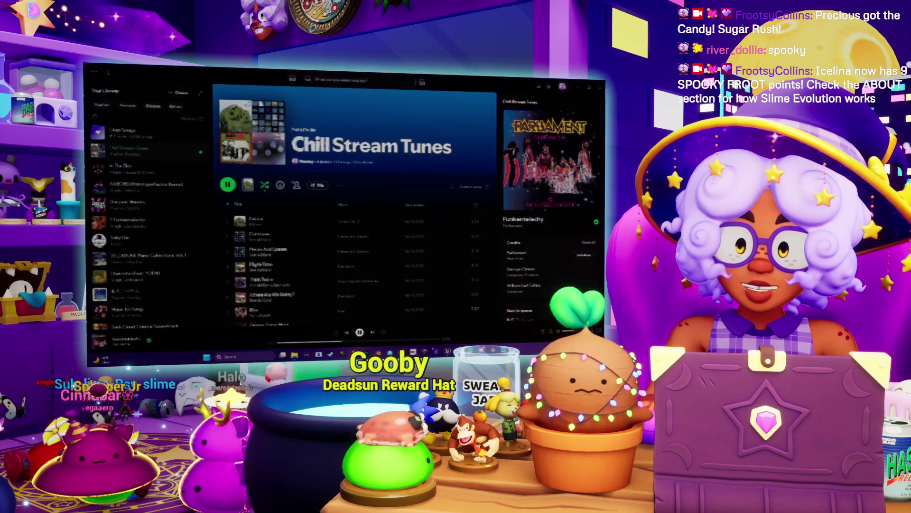